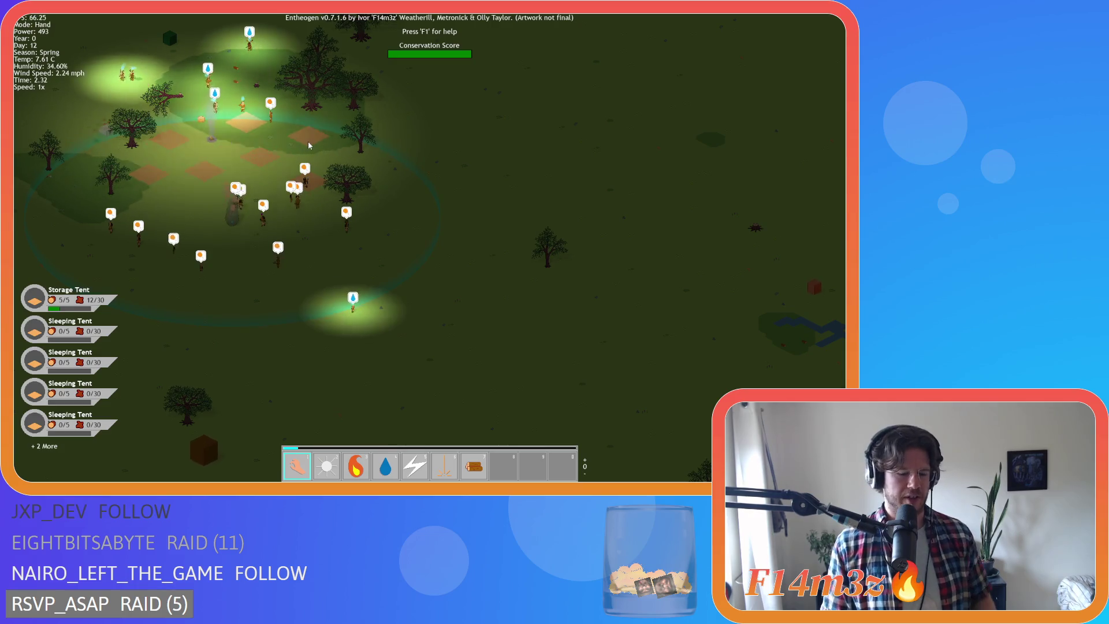
Pan the Entheogen map across the village and landscape toward the Portal Stone.
key(s)
key(d)
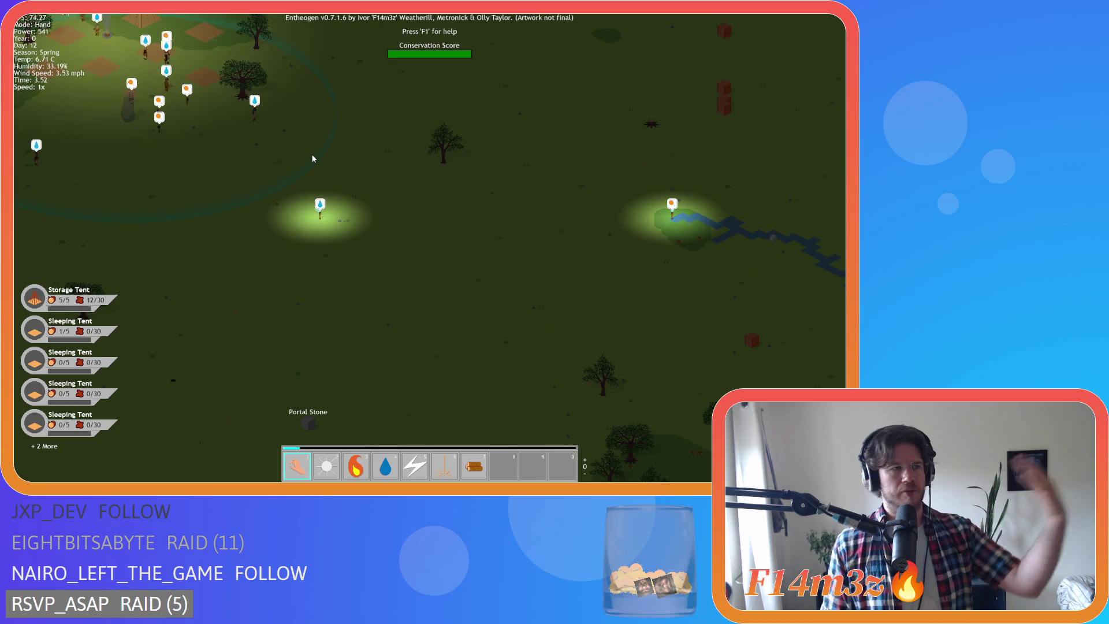
key(d)
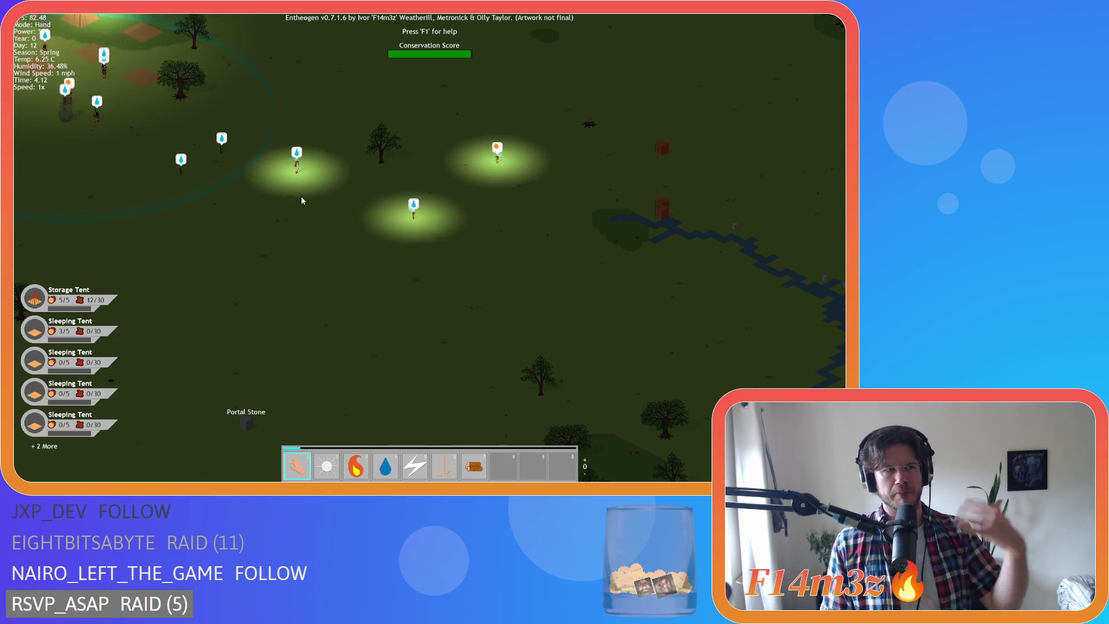
key(a)
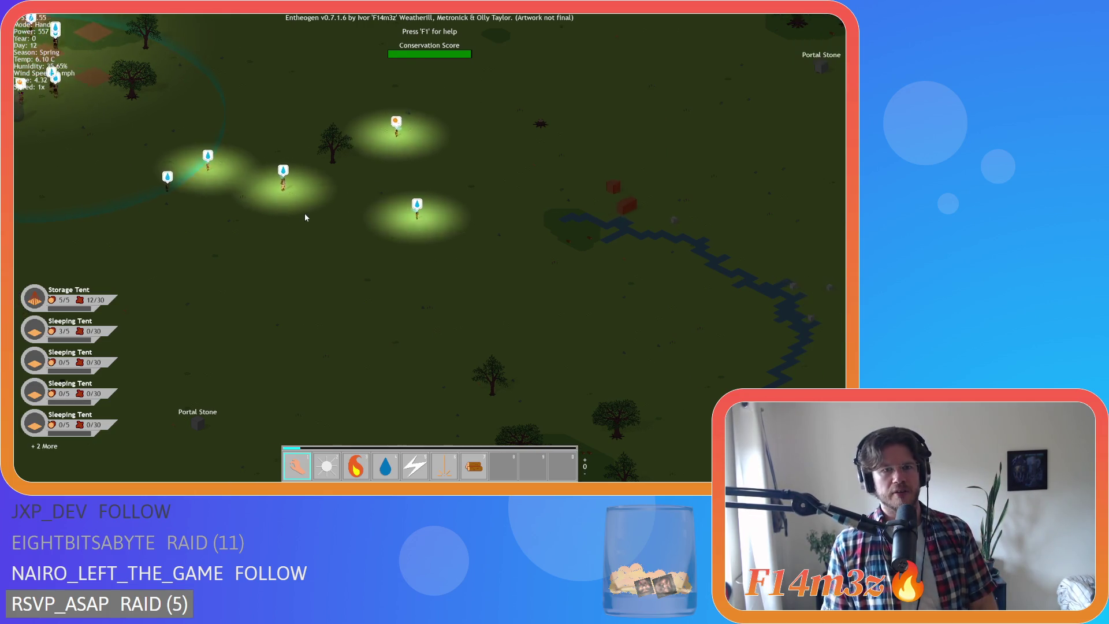
Quit the game test run, answering Y to the quit prompt.
key(a)
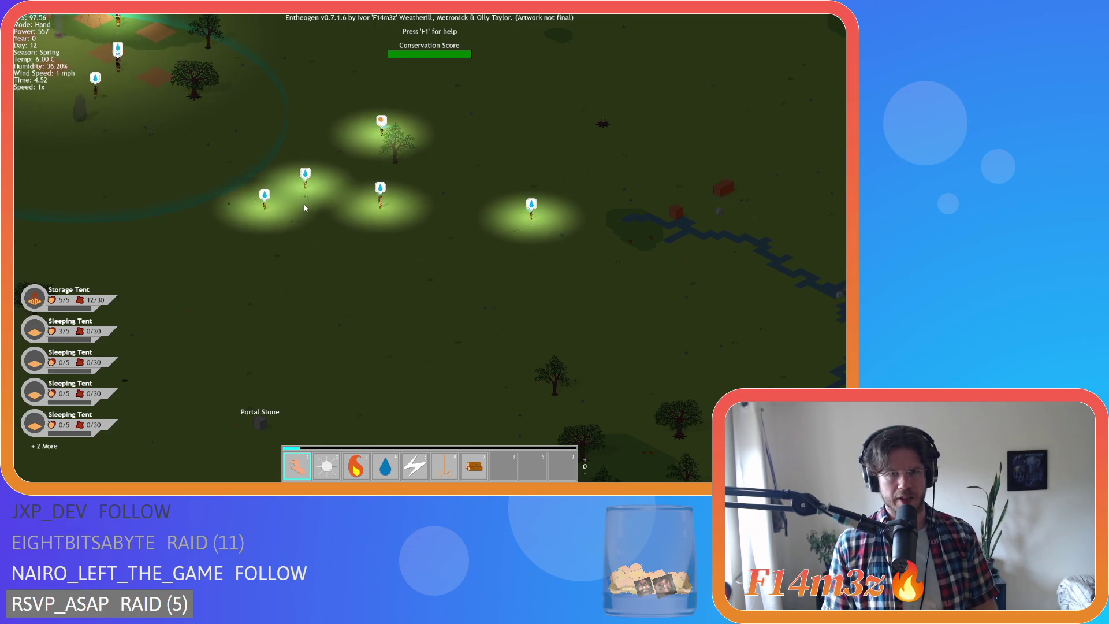
key(Escape)
key(y)
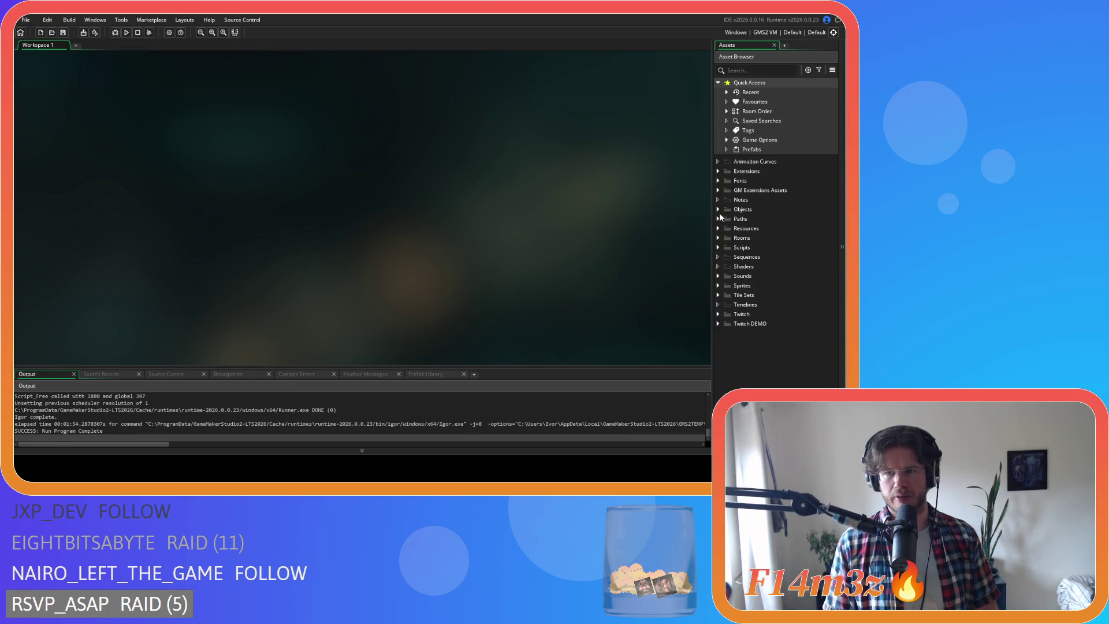
Expand Scripts, browse the Game and GUI folders, and open sc_dangerPause from Game.
click(717, 247)
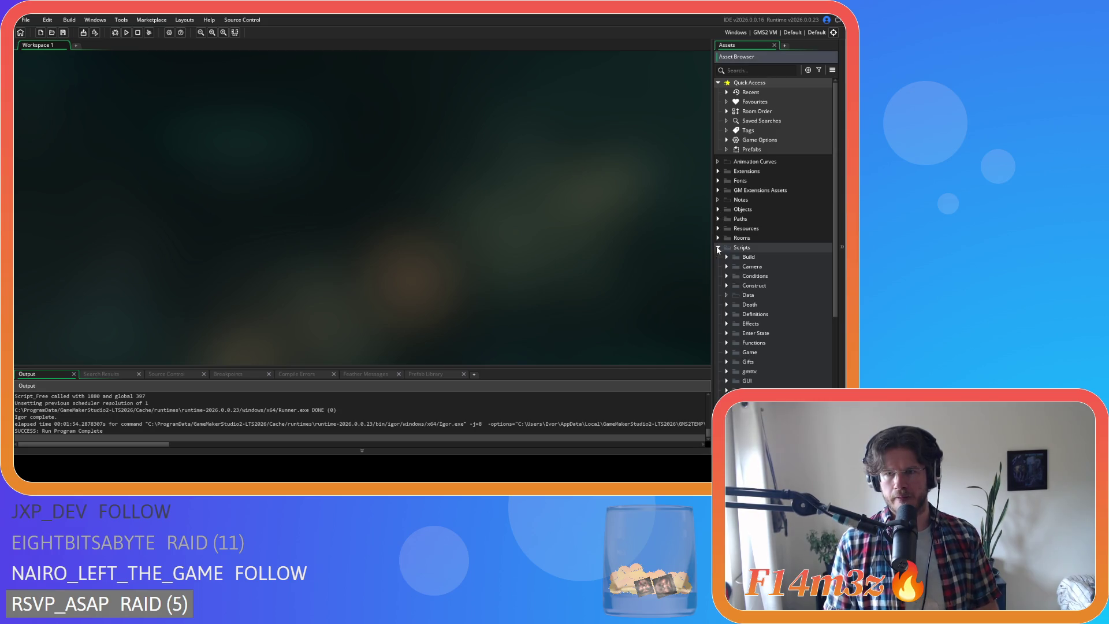
scroll(742, 277, down, 4)
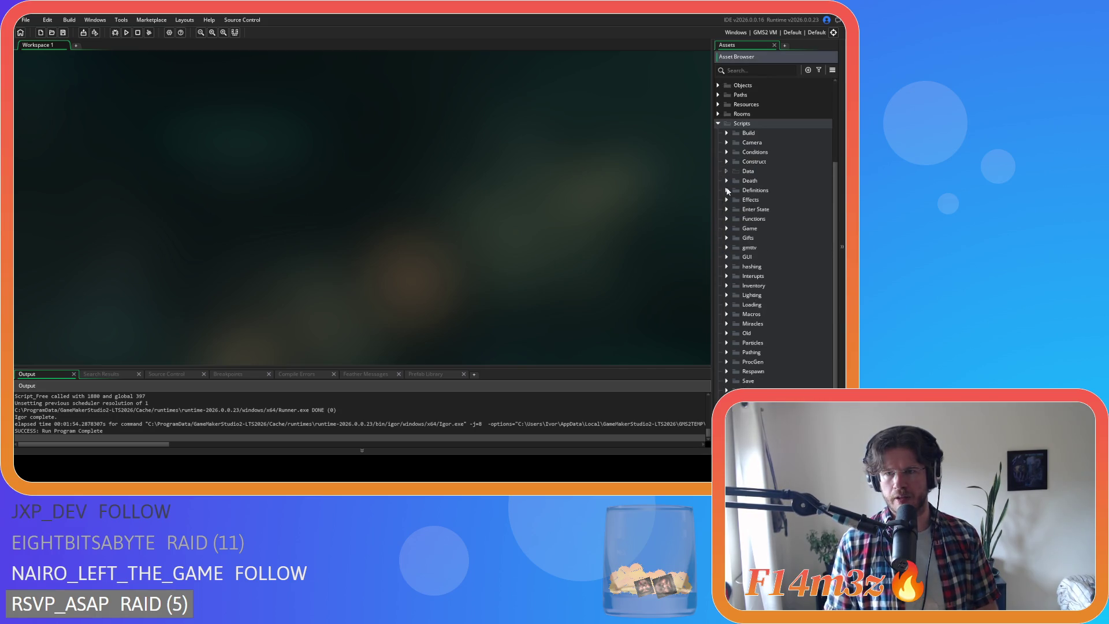
click(726, 228)
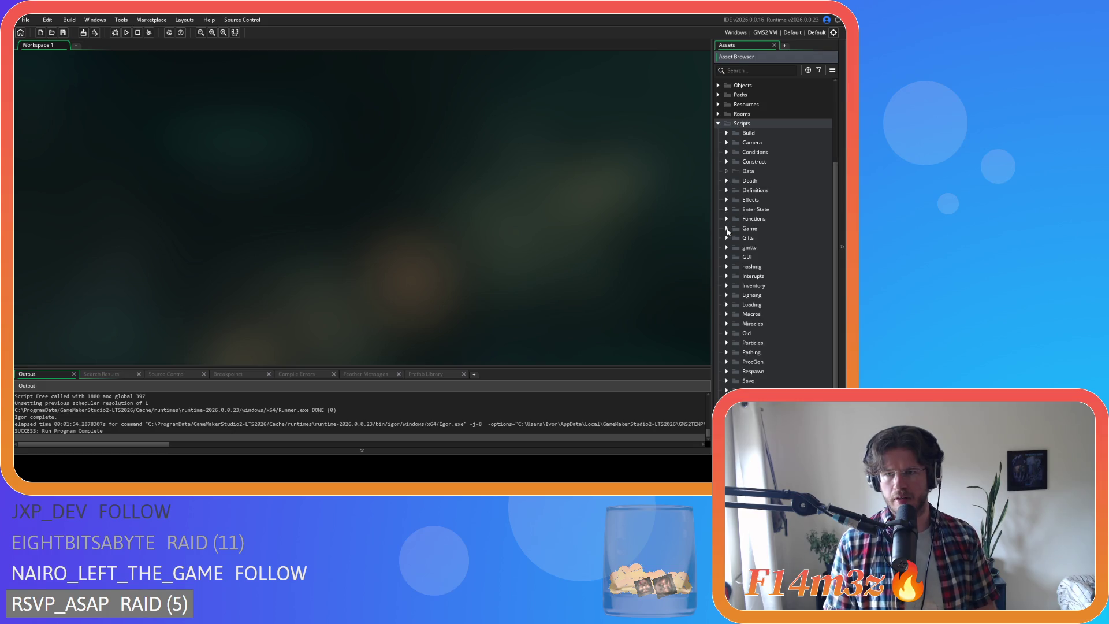
click(726, 229)
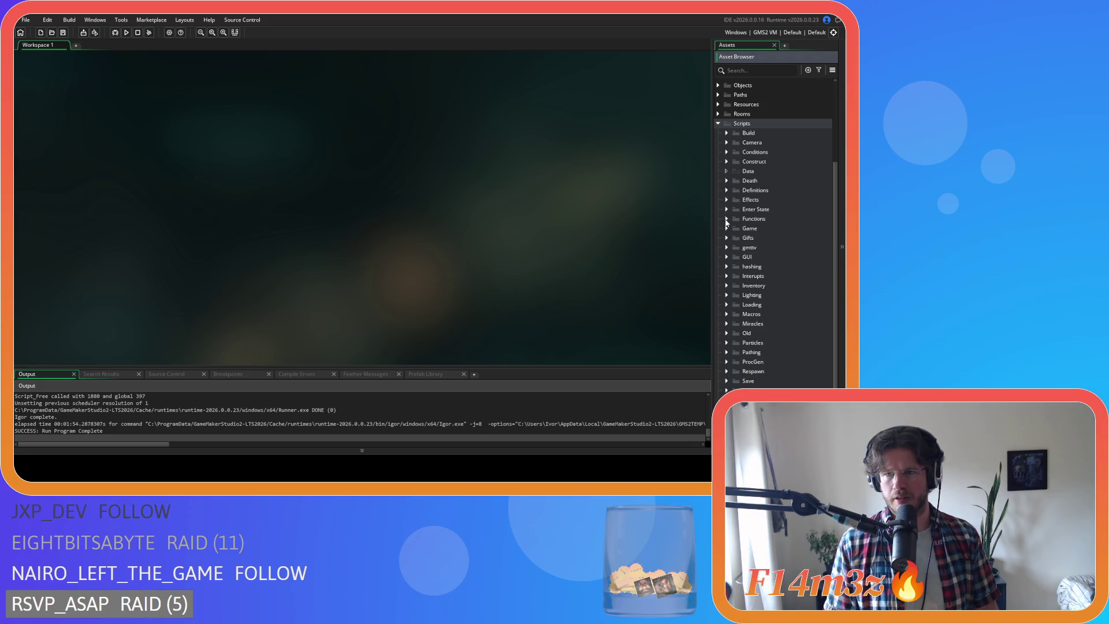
click(726, 256)
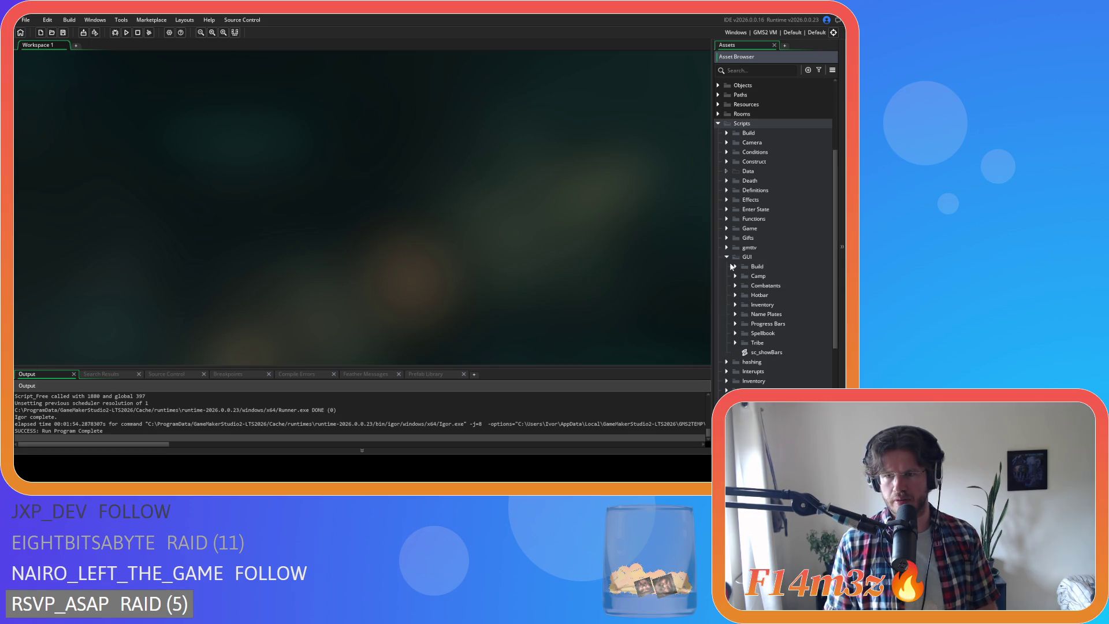
click(727, 257)
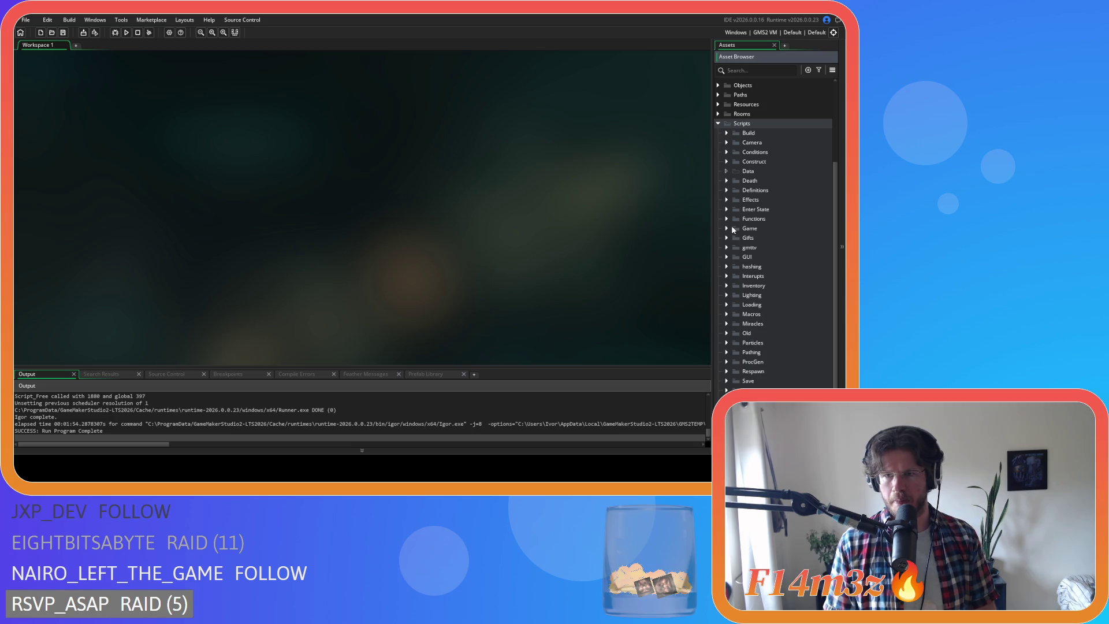
click(727, 228)
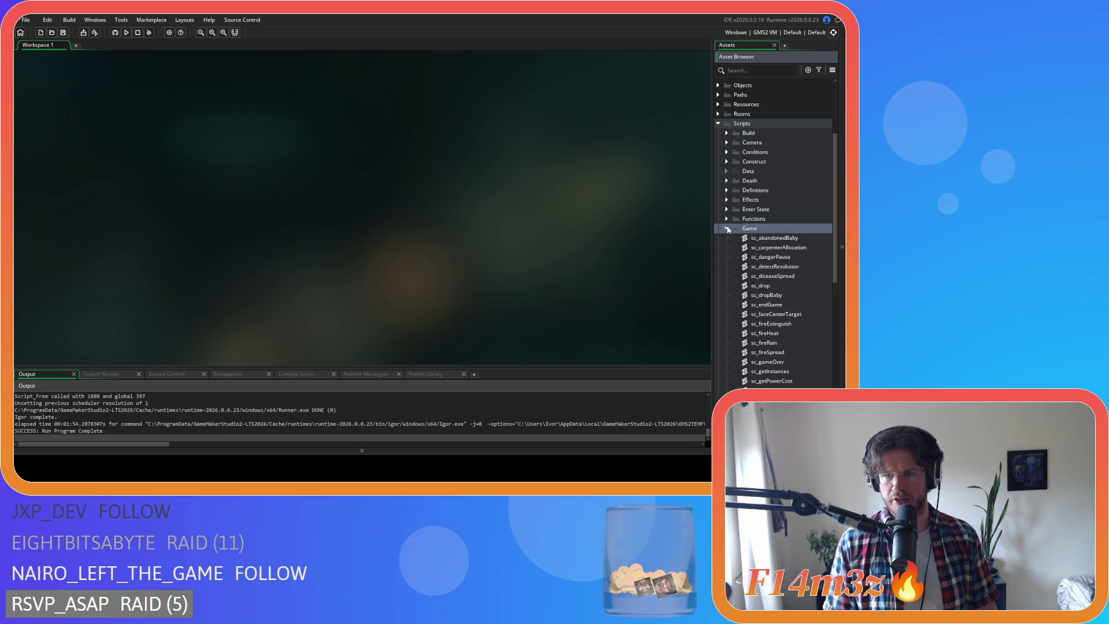
double_click(770, 257)
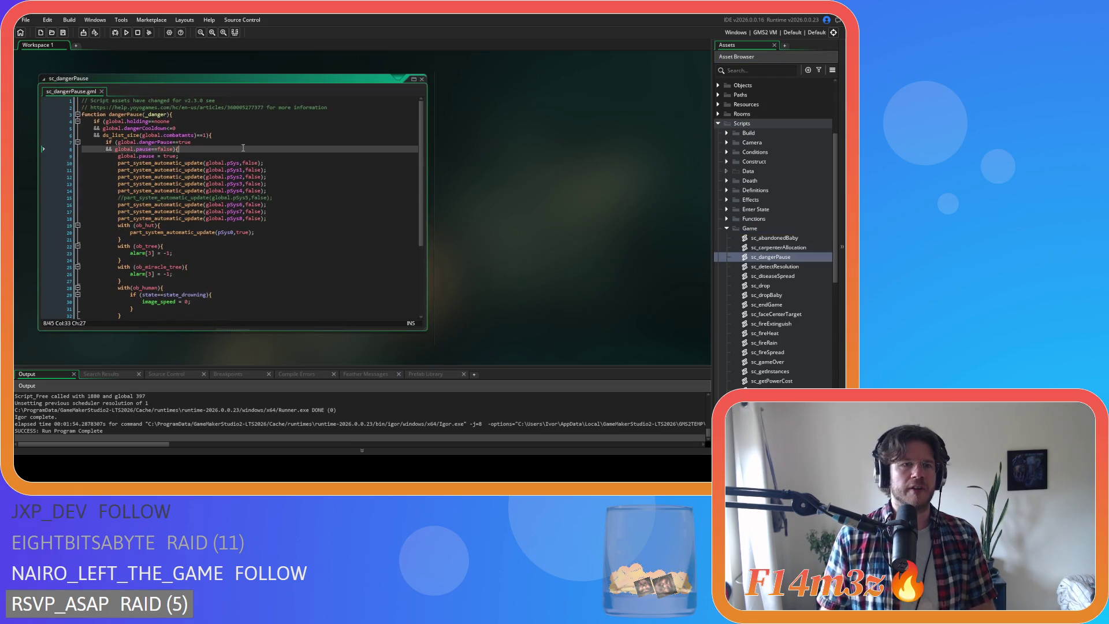
Read the dangerCooldown, combatants and line-34 cooldown reset code, selecting the dangerCooldown<=0 condition.
scroll(237, 146, up, 3)
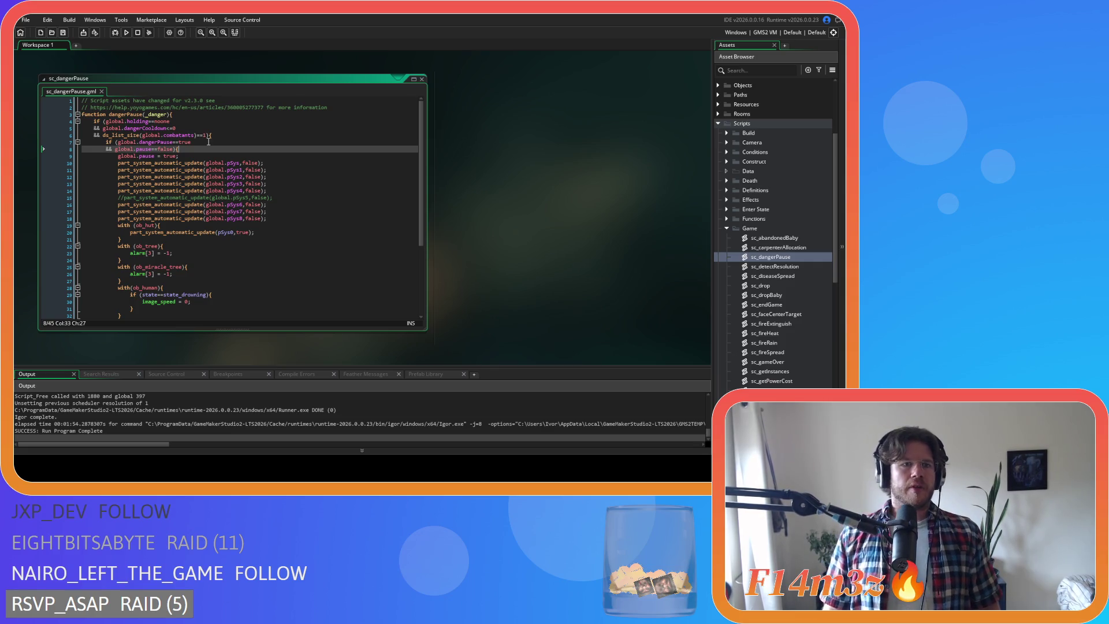
click(193, 128)
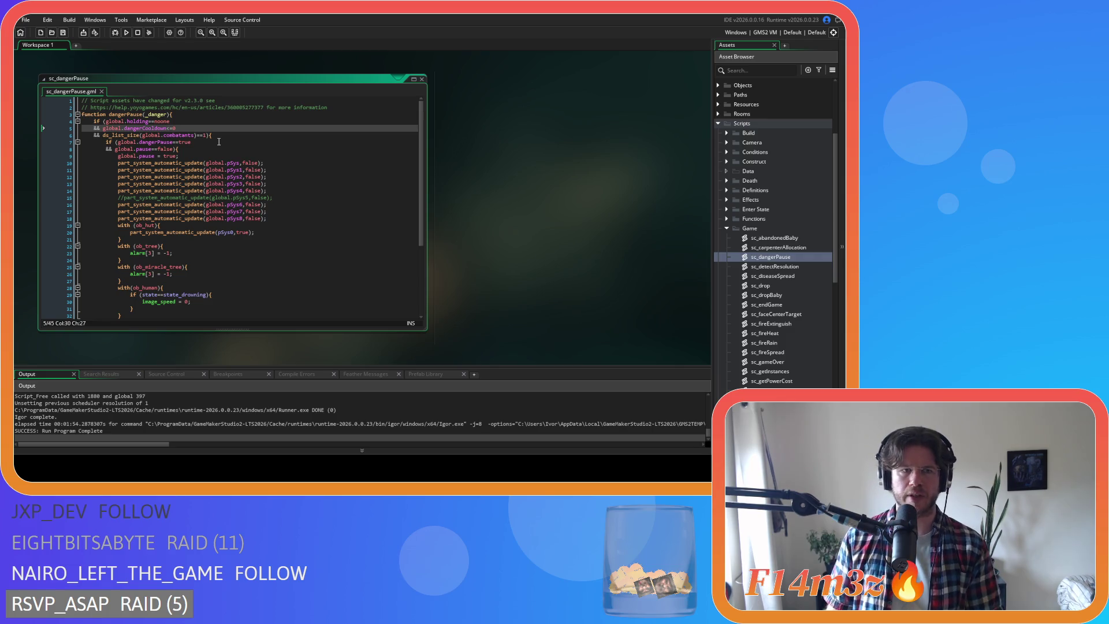
scroll(218, 141, down, 3)
scroll(217, 140, up, 3)
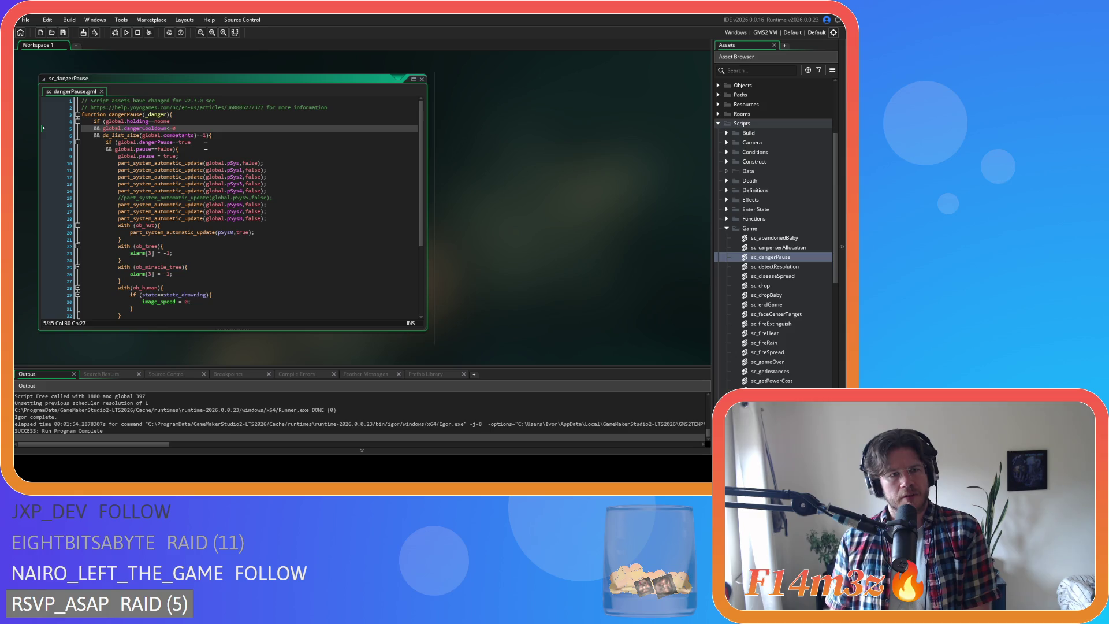
click(223, 137)
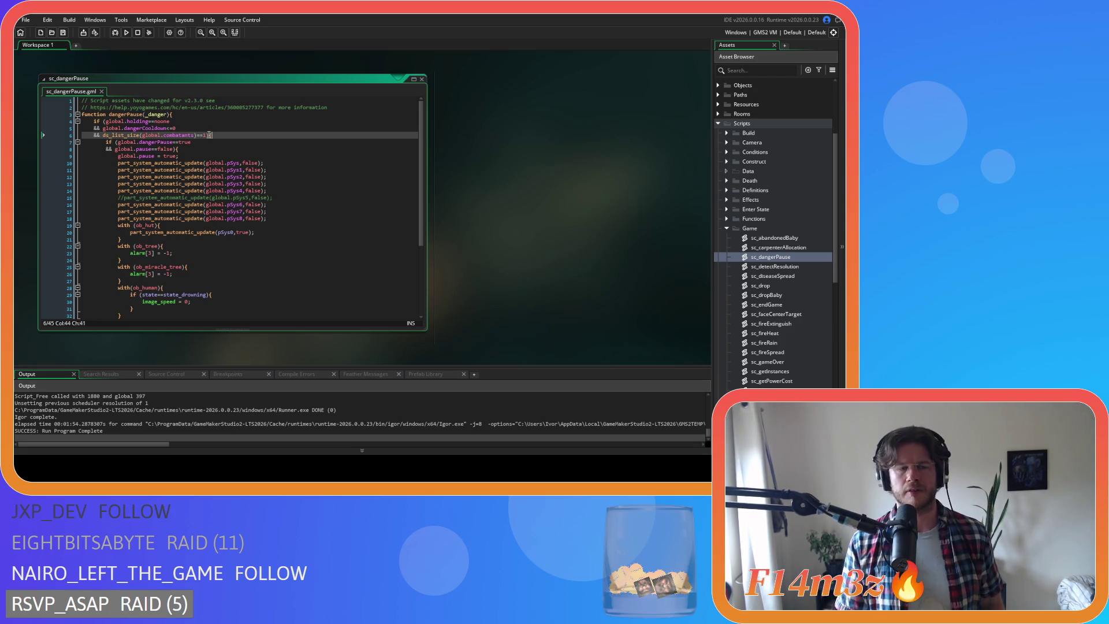
scroll(191, 209, down, 3)
scroll(196, 202, up, 3)
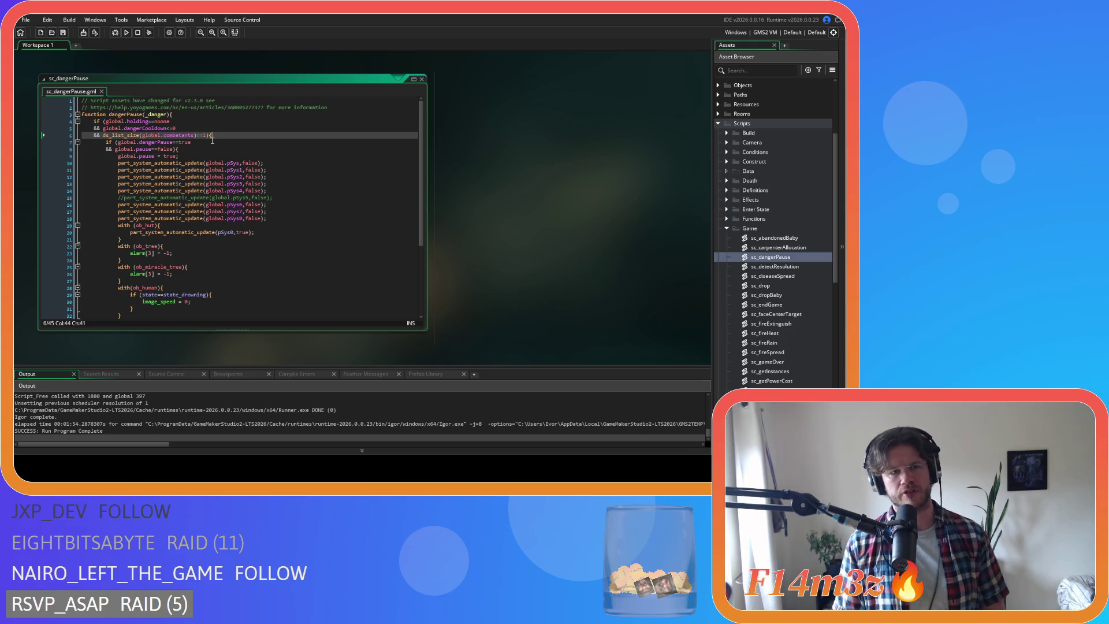
scroll(212, 173, down, 5)
click(201, 225)
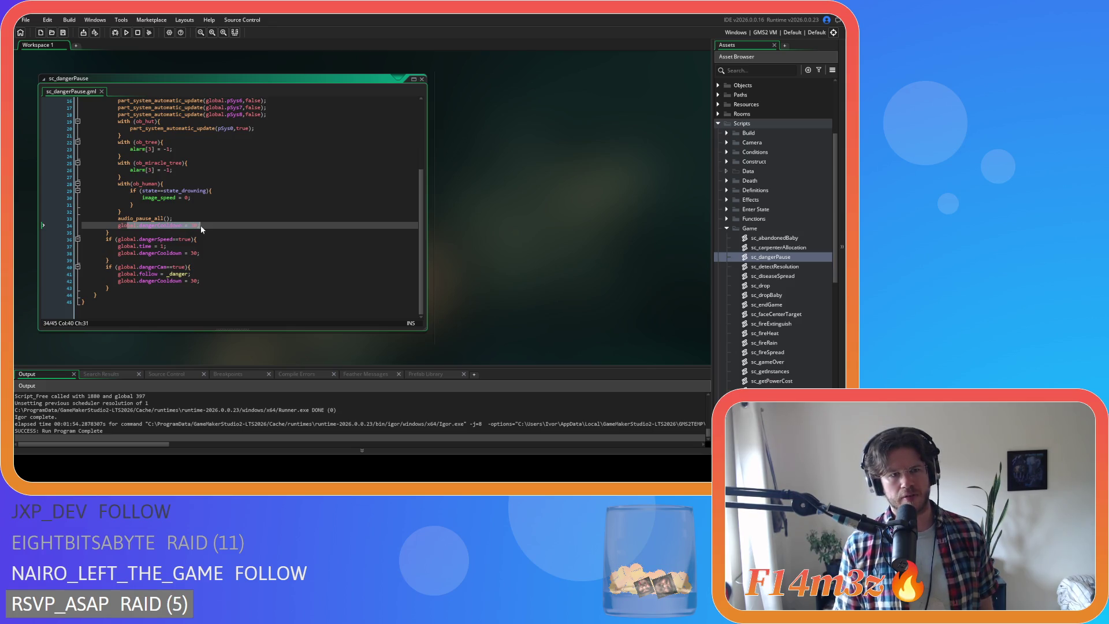
scroll(200, 226, up, 5)
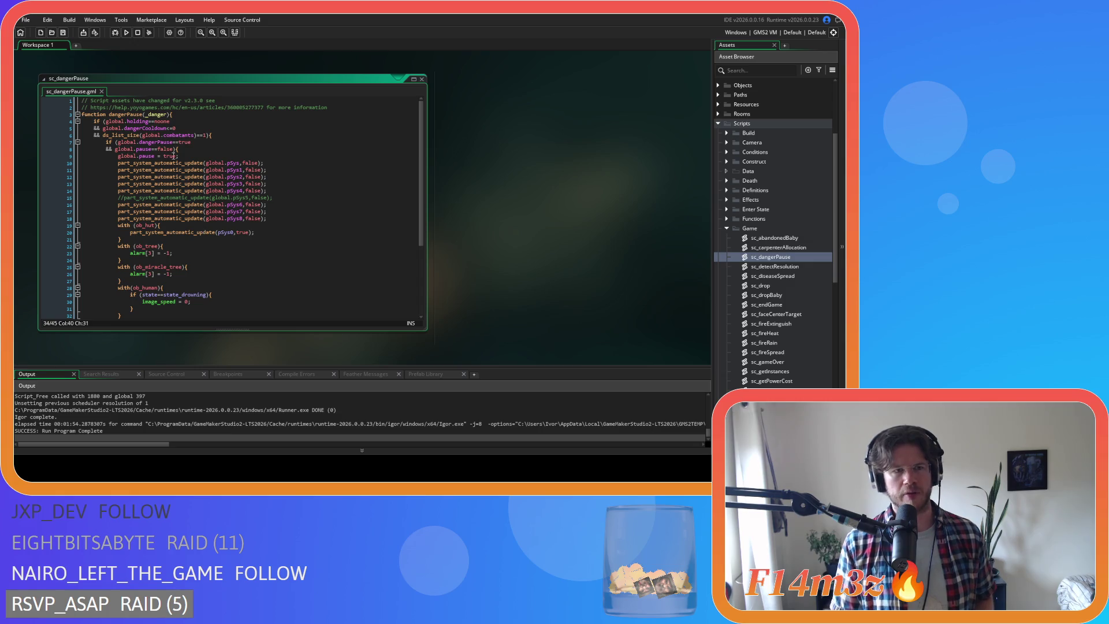
drag(183, 129, 104, 127)
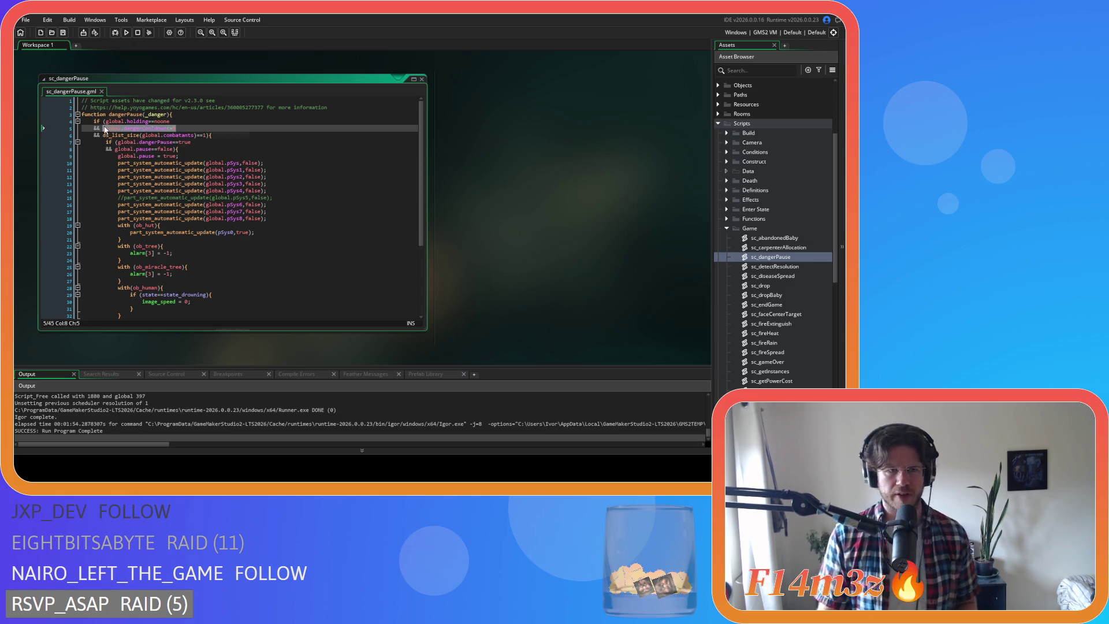
Replace the cooldown condition with a separate 'if (global.dangerCooldown<=0)' line above the holding check.
key(Delete)
key(BackSpace)
key(BackSpace)
key(BackSpace)
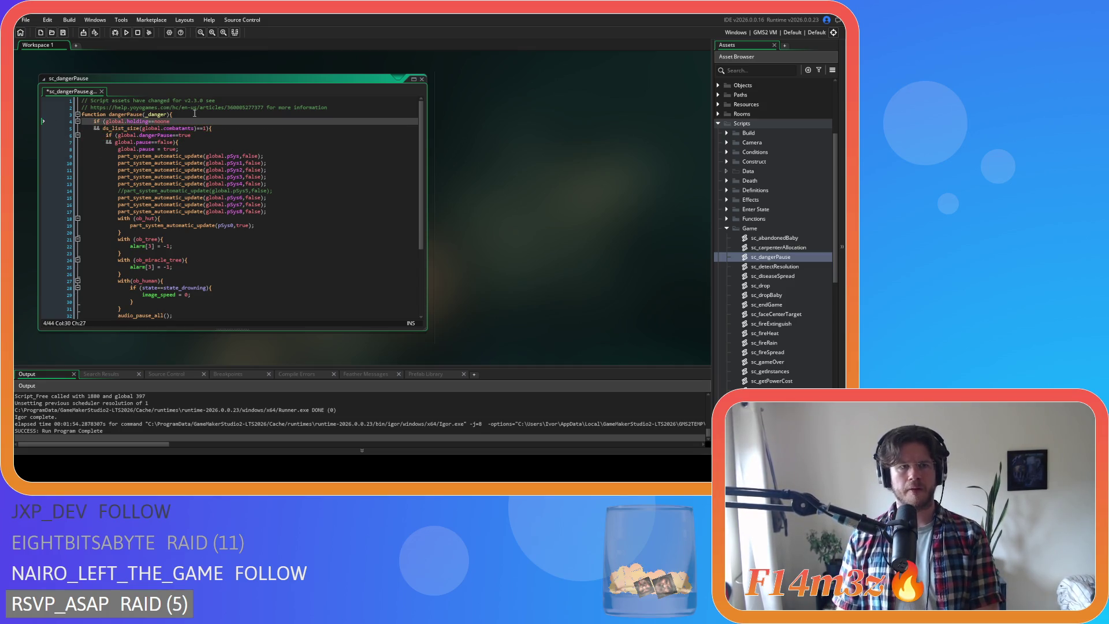
key(Home)
key(Return)
key(Up)
text(if (global.dangerCooldown<=0)
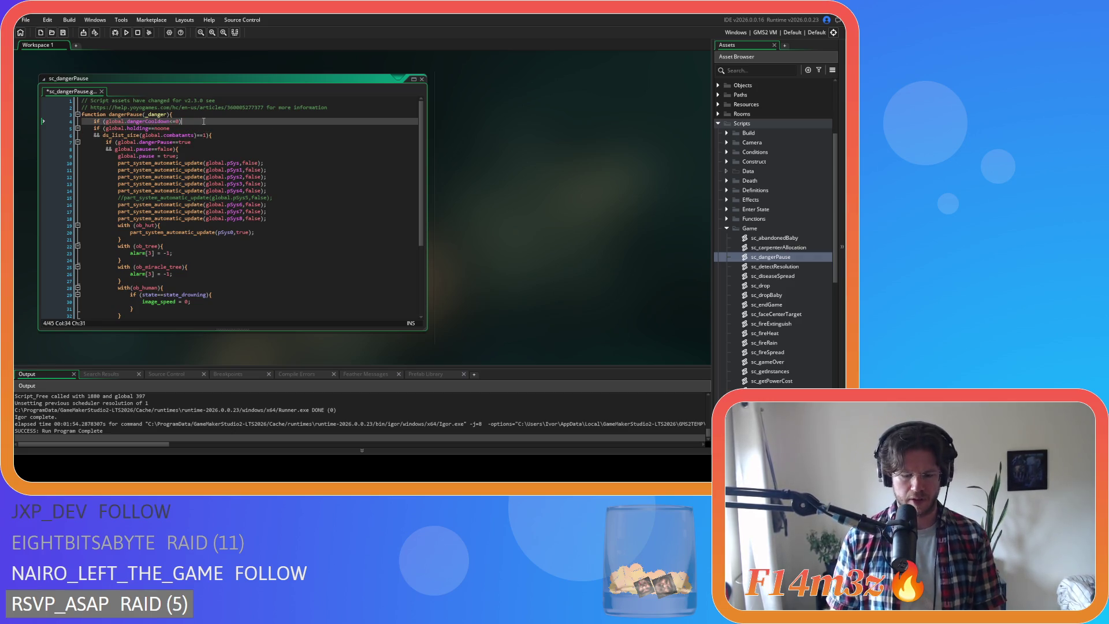
Indent all code below the new condition and add an empty line after the closing brace.
scroll(207, 133, down, 5)
scroll(173, 185, up, 5)
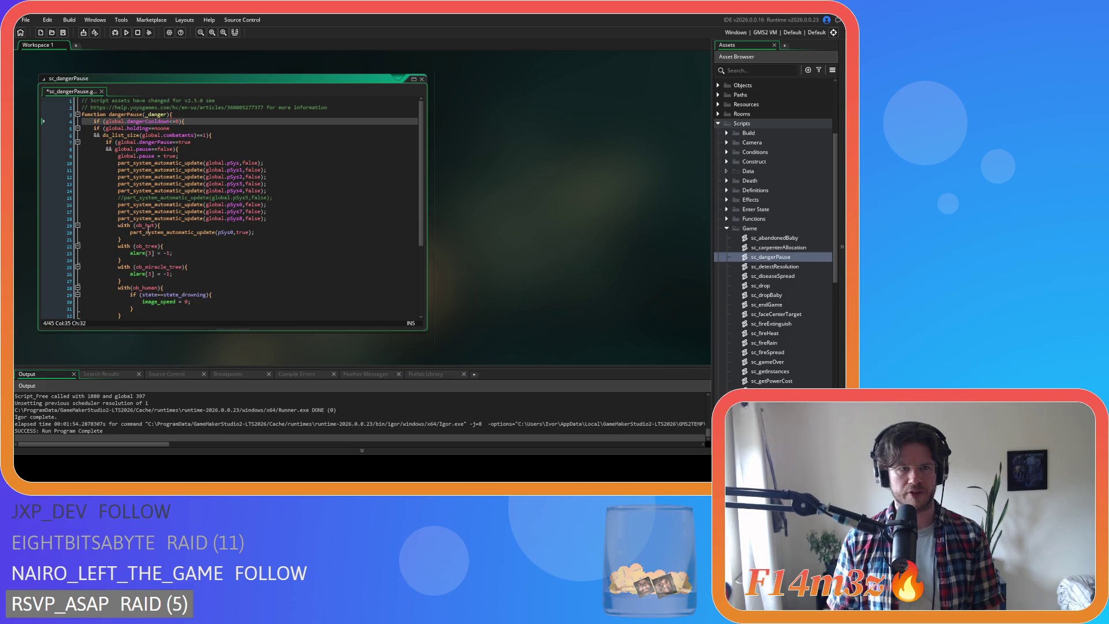
scroll(149, 229, down, 5)
mouse_move(109, 290)
mouse_down()
mouse_move(69, 109)
mouse_move(61, 128)
mouse_up()
key(Tab)
scroll(211, 143, down, 5)
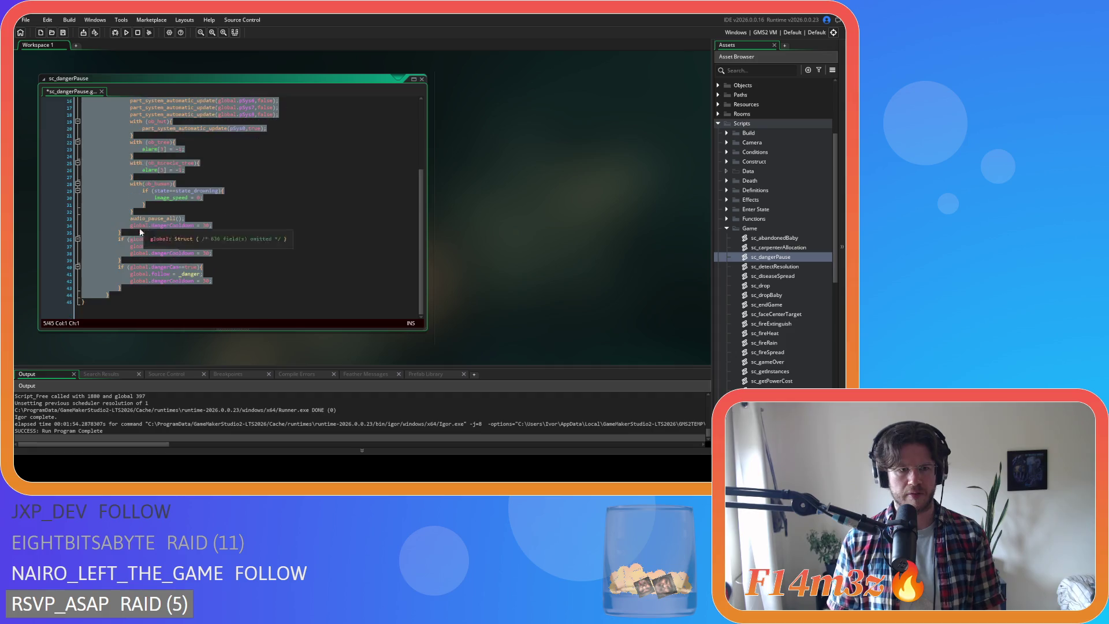
click(118, 294)
key(Return)
key(Return)
key(Return)
Move the dangerCooldown = 30 statement from line 34 into the new else block.
scroll(141, 301, up, 4)
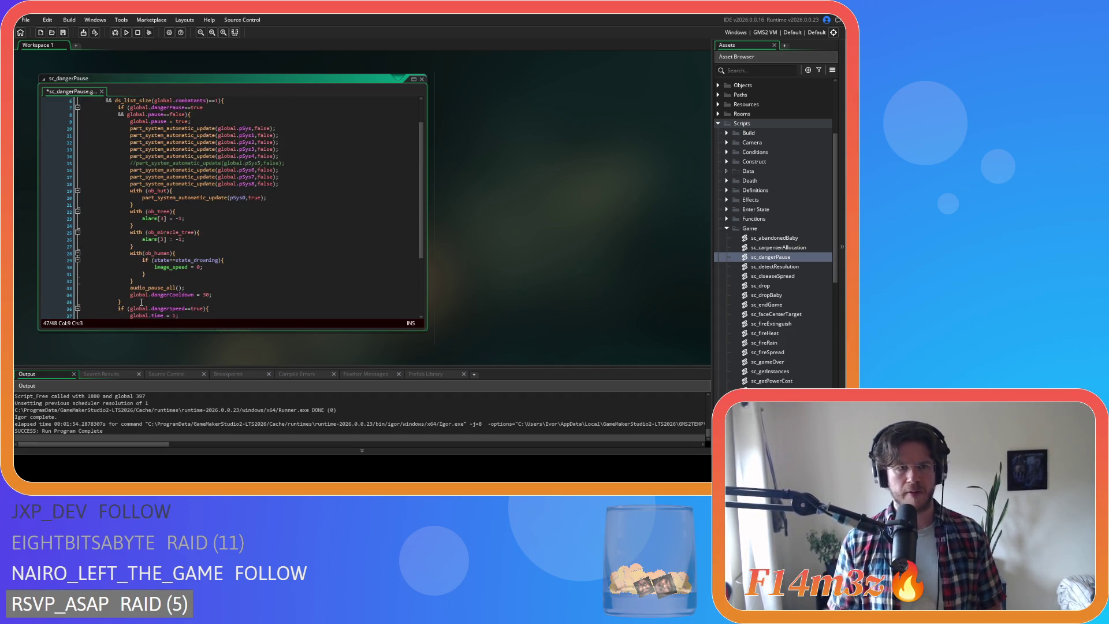
drag(131, 294, 212, 294)
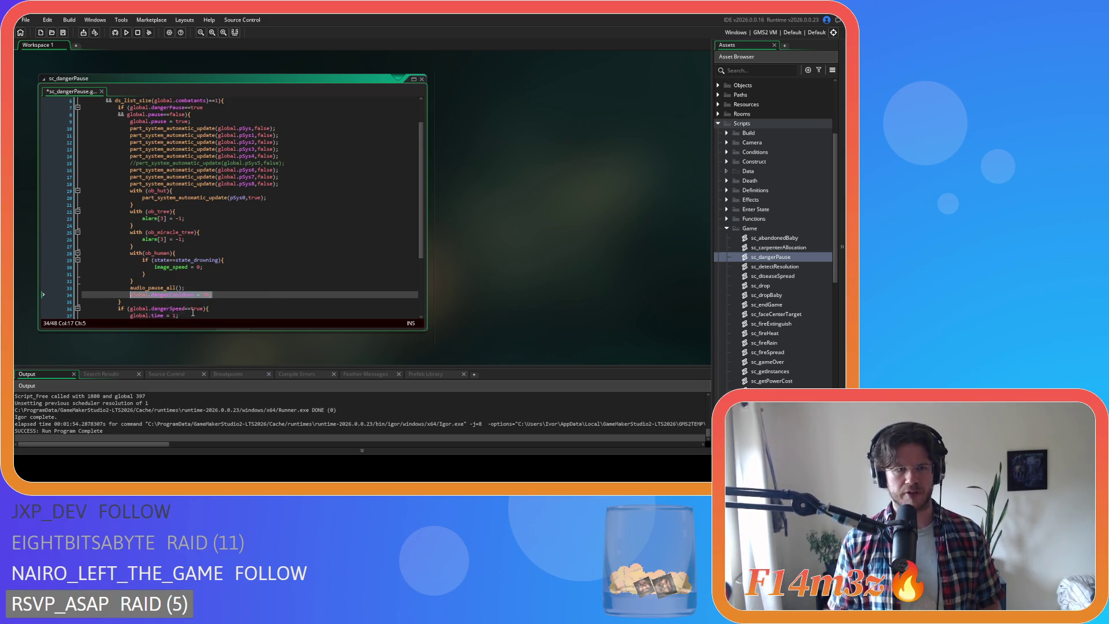
key(ctrl+x)
scroll(193, 312, down, 4)
click(156, 287)
key(ctrl+v)
Delete the empty line left by the cut and both duplicate cooldown resets.
click(220, 231)
click(139, 205)
key(BackSpace)
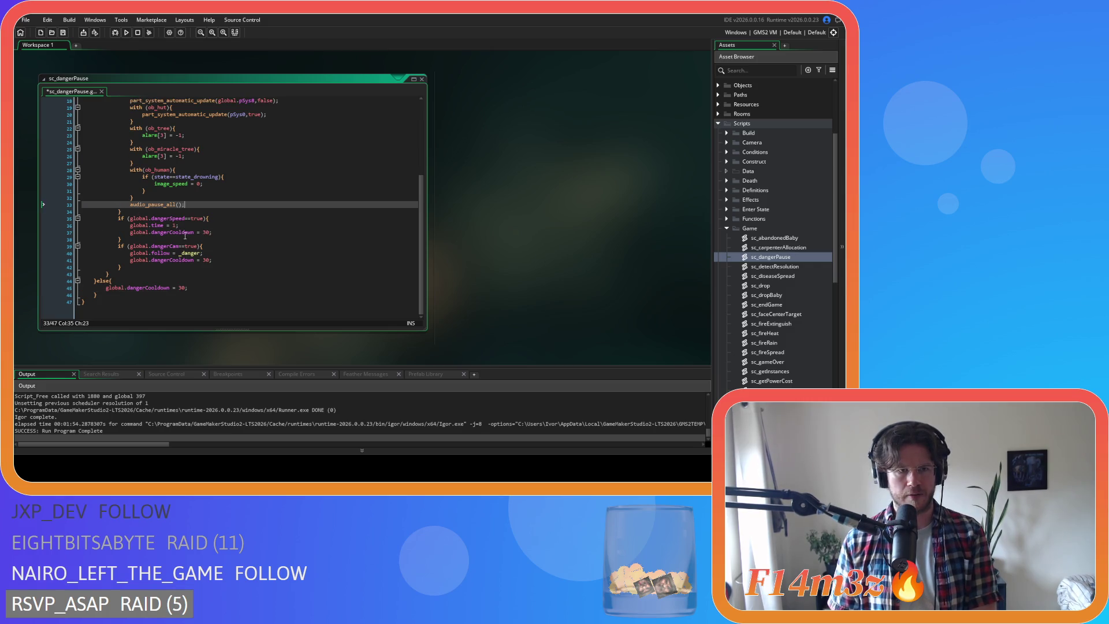
drag(222, 234, 82, 234)
key(BackSpace)
key(BackSpace)
drag(212, 260, 47, 261)
key(BackSpace)
key(BackSpace)
Undo twice to restore the dangerCooldown = 30 assignments, then save sc_dangerPause.
scroll(185, 280, up, 5)
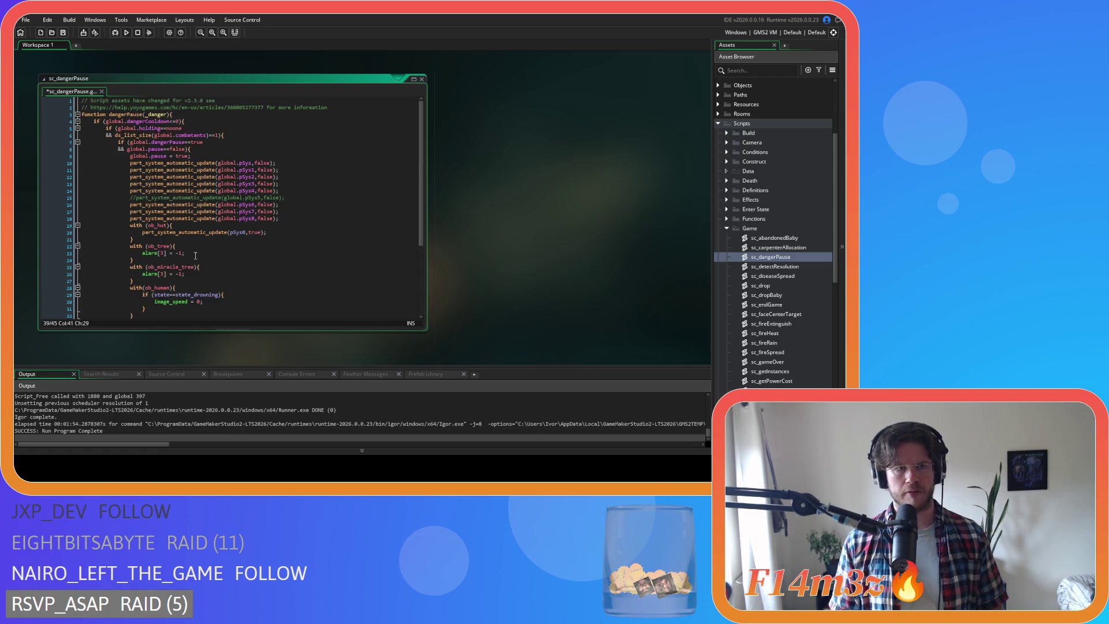
click(207, 122)
scroll(234, 186, down, 3)
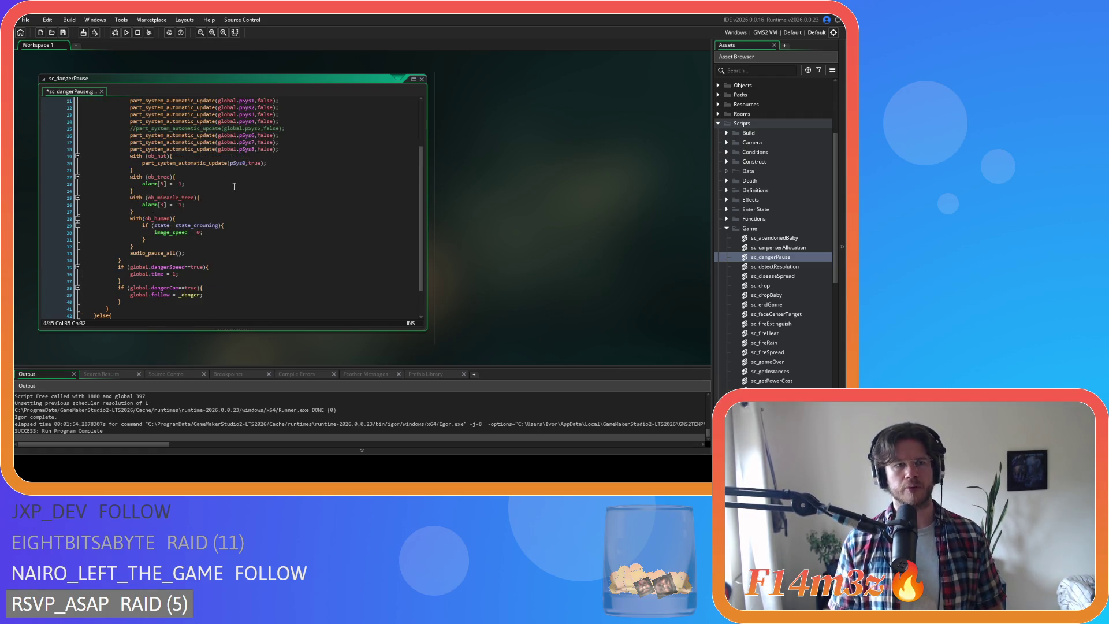
key(ctrl+z)
key(ctrl+z)
key(ctrl+z)
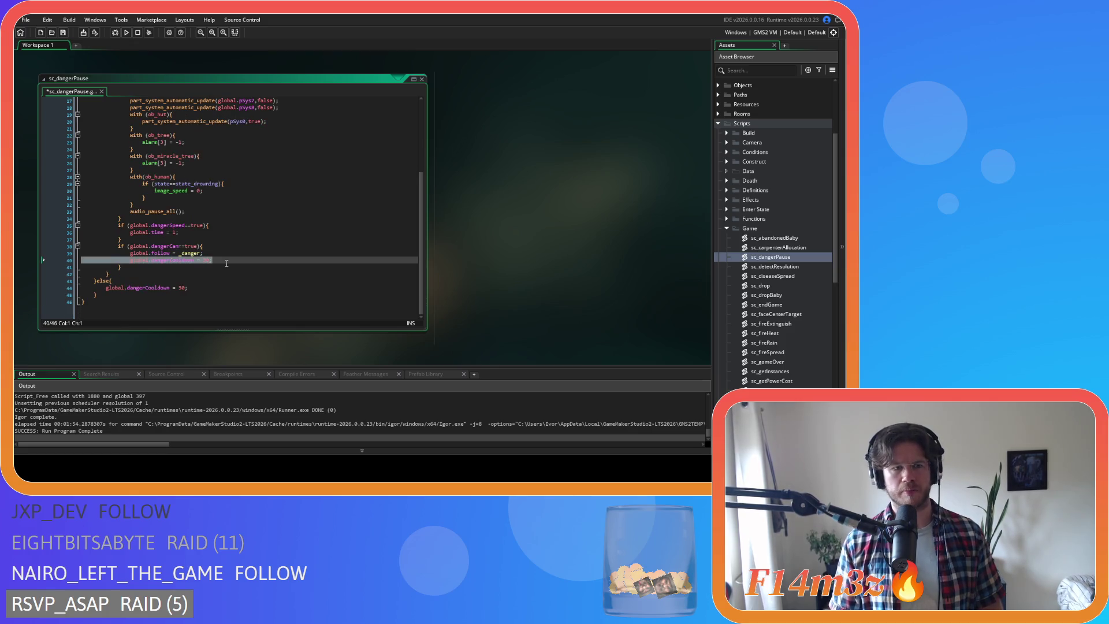
key(ctrl+z)
key(ctrl+z)
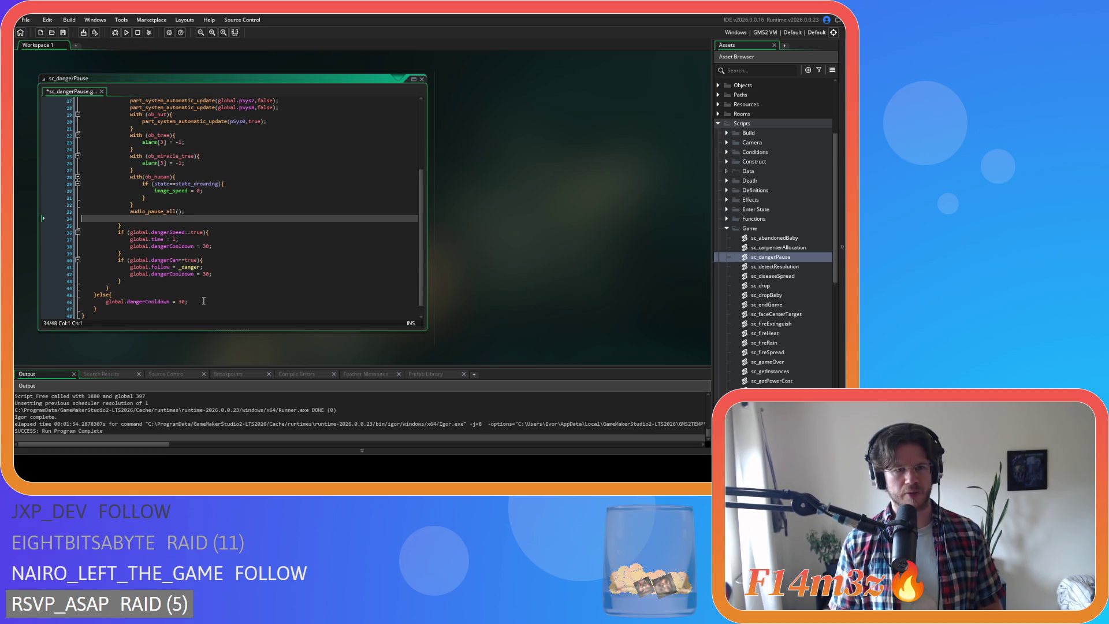
drag(203, 300, 105, 301)
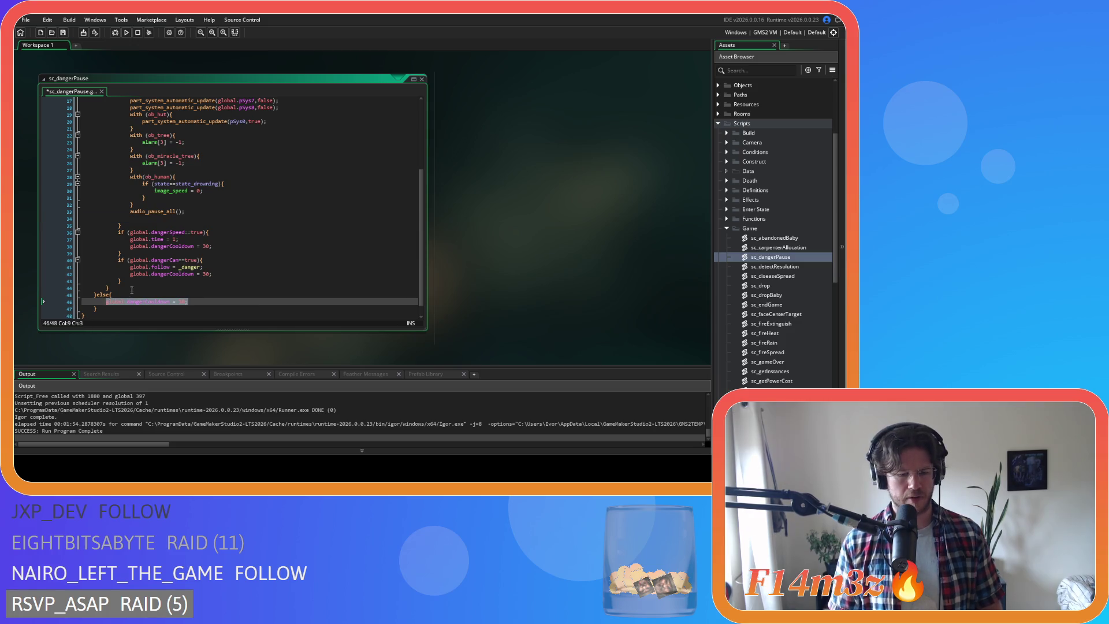
click(167, 222)
key(ctrl+s)
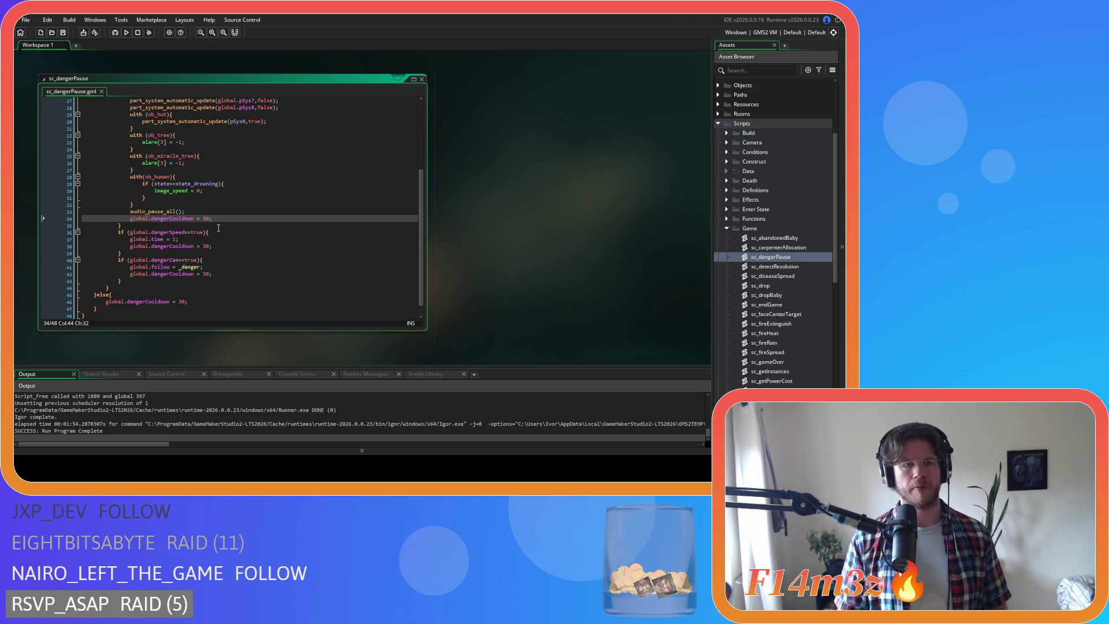
Recheck the cooldown and combatant condition lines at the top of the script.
scroll(218, 228, up, 5)
click(225, 121)
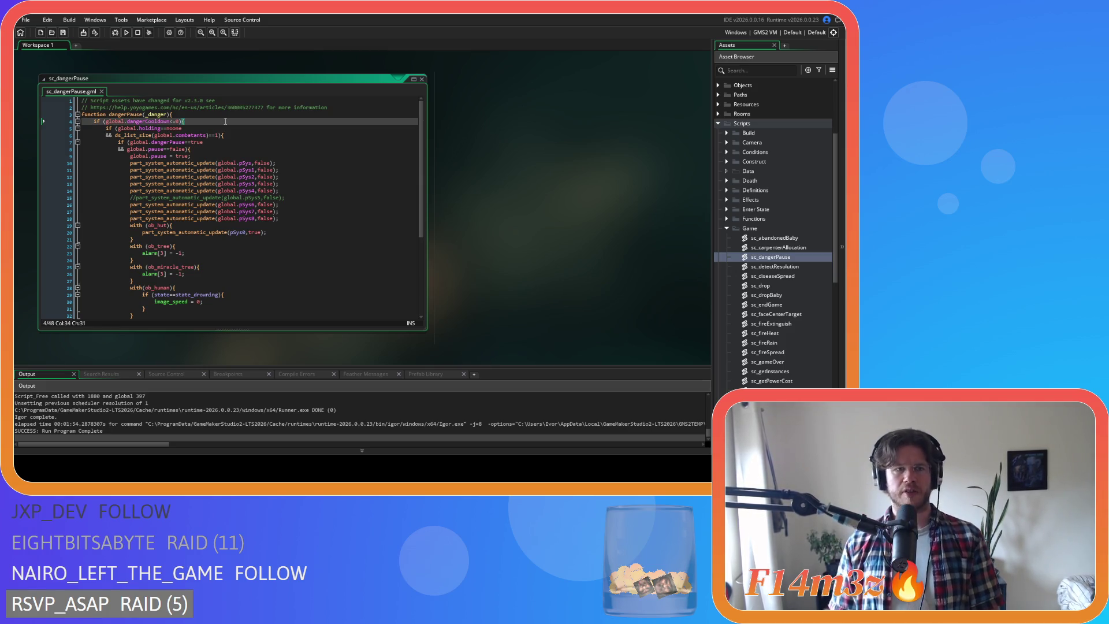
click(239, 136)
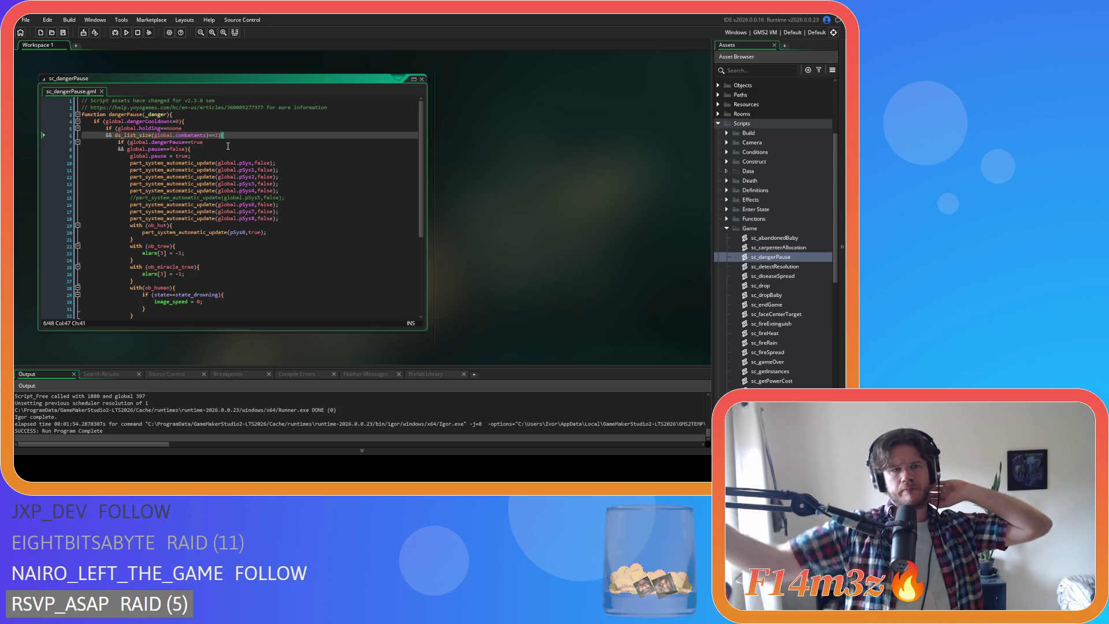
click(185, 122)
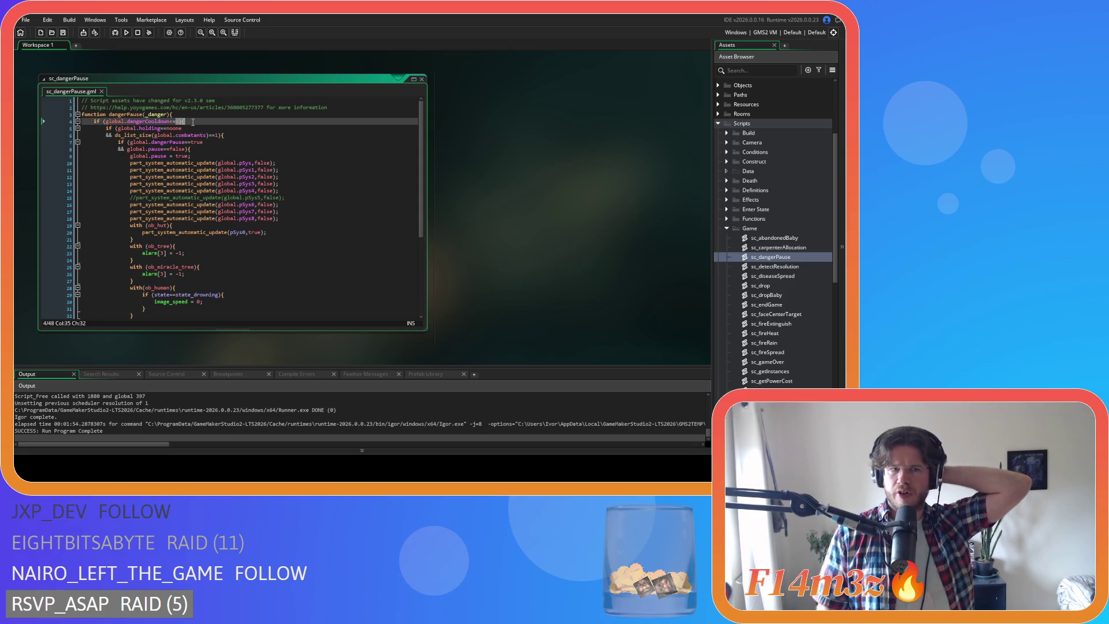
Review the top cooldown condition and the else block's dangerCooldown assignment.
scroll(231, 173, down, 3)
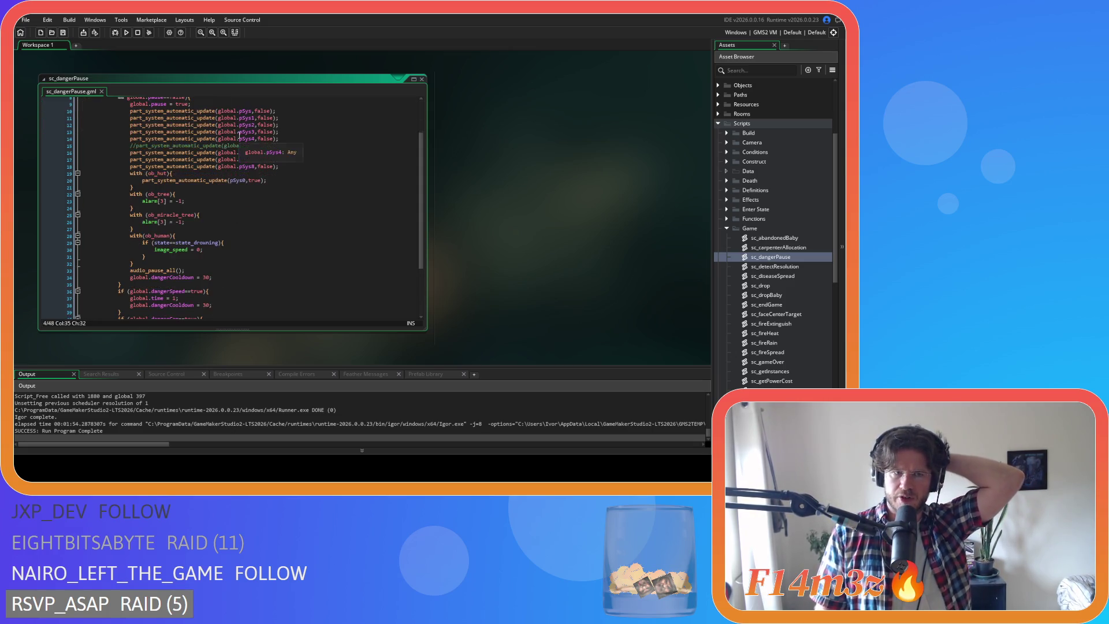
drag(172, 278, 211, 277)
scroll(321, 242, down, 2)
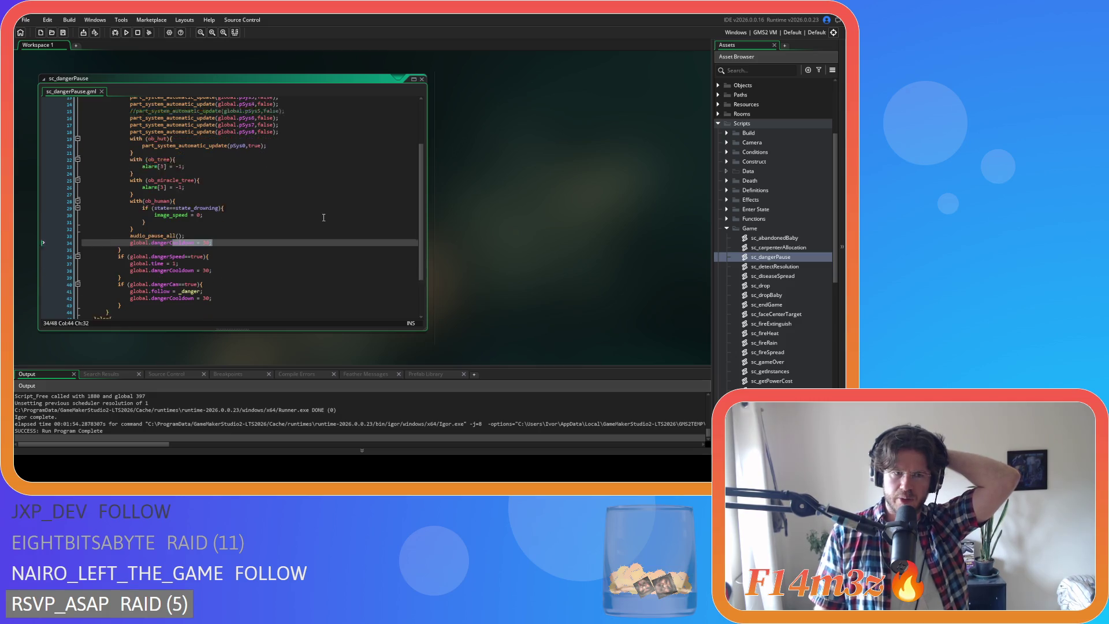
scroll(323, 218, up, 2)
scroll(323, 217, up, 3)
click(194, 121)
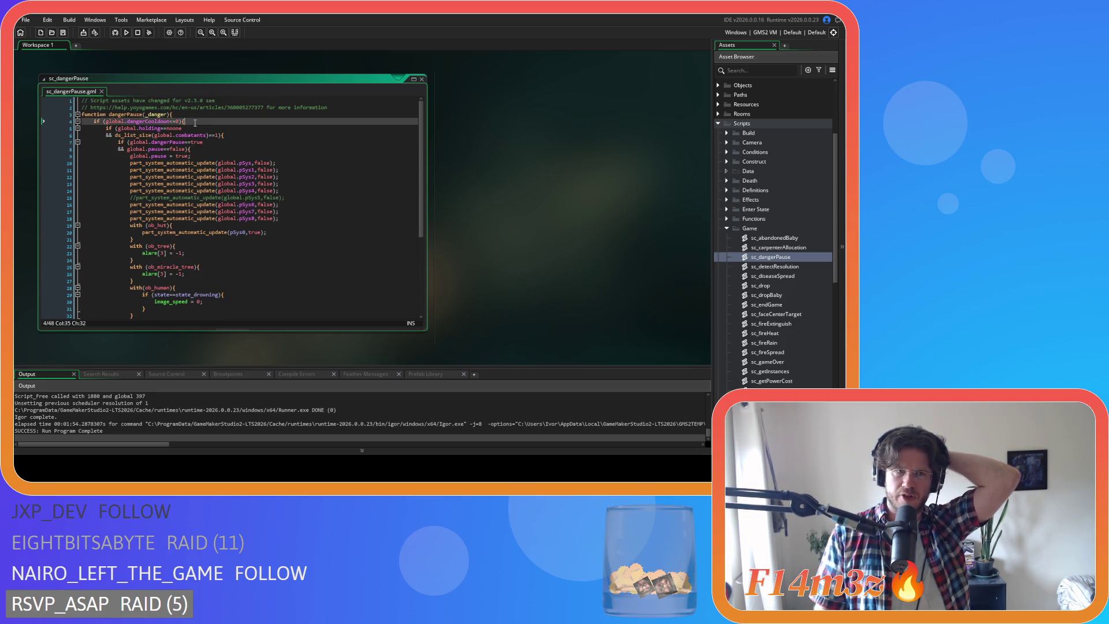
scroll(195, 123, down, 6)
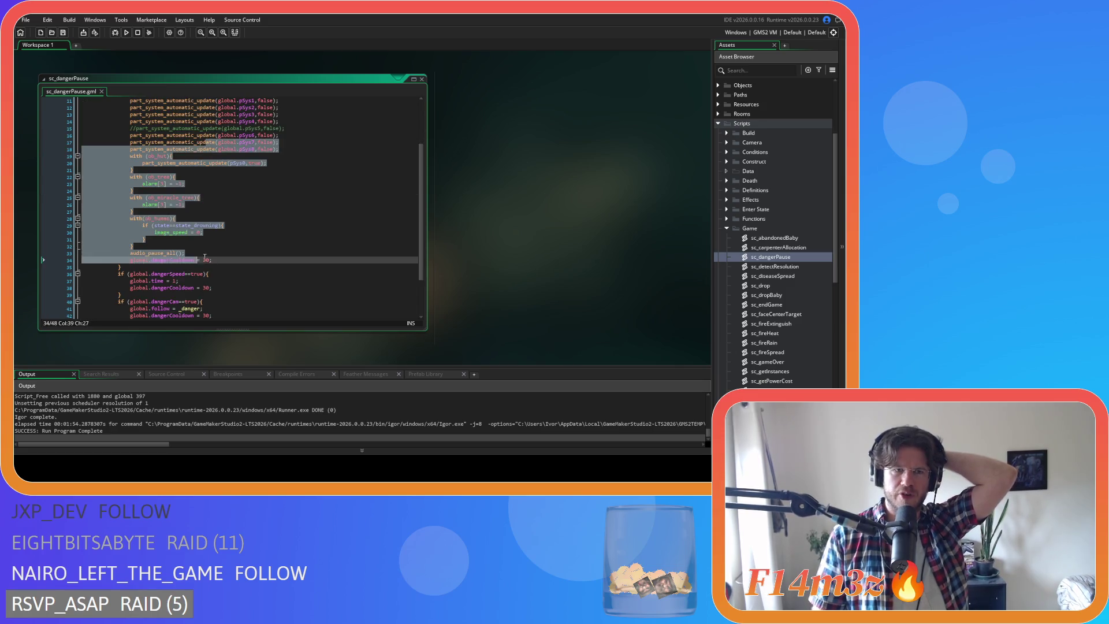
drag(213, 289, 125, 290)
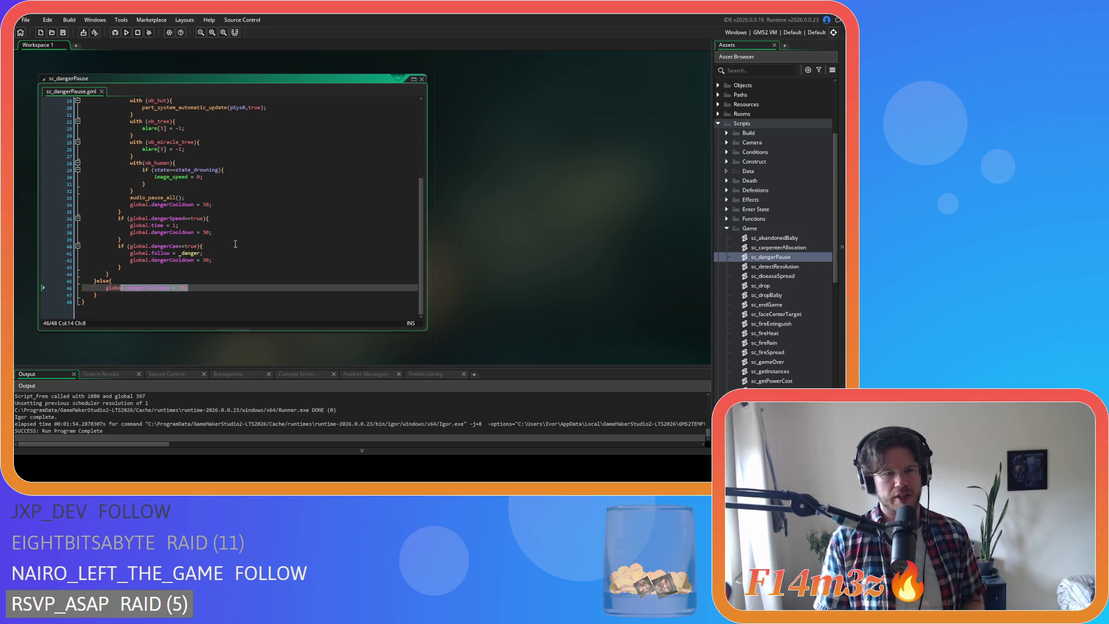
scroll(236, 245, up, 6)
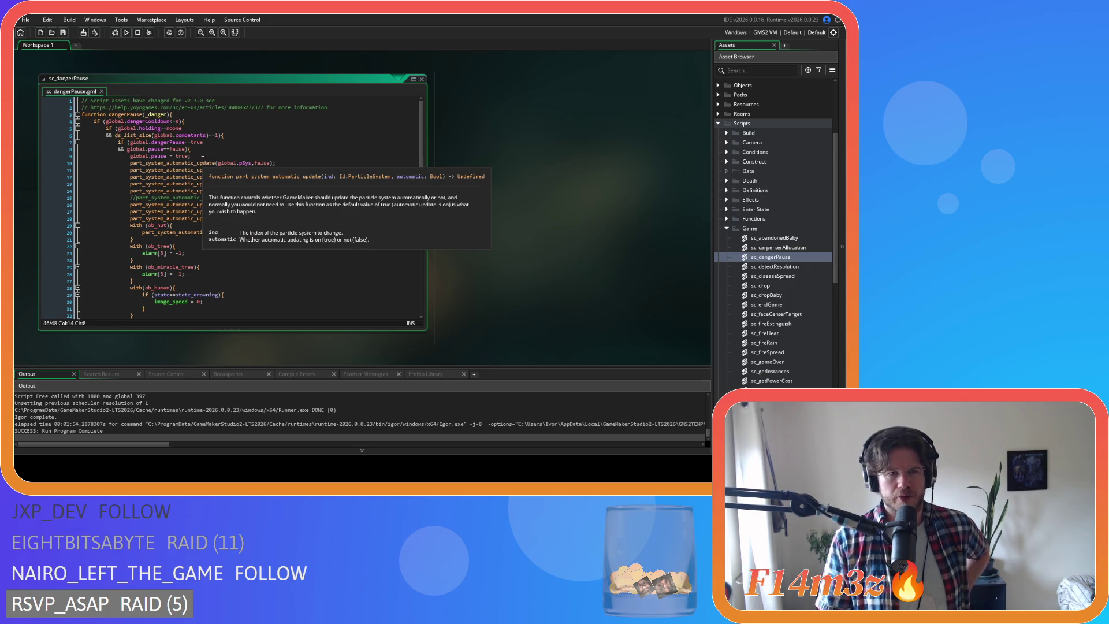
Change the line 6 condition to read ds_list_size(global.combatants)==1.
mouse_move(188, 135)
mouse_down()
mouse_move(230, 135)
mouse_move(216, 139)
mouse_up()
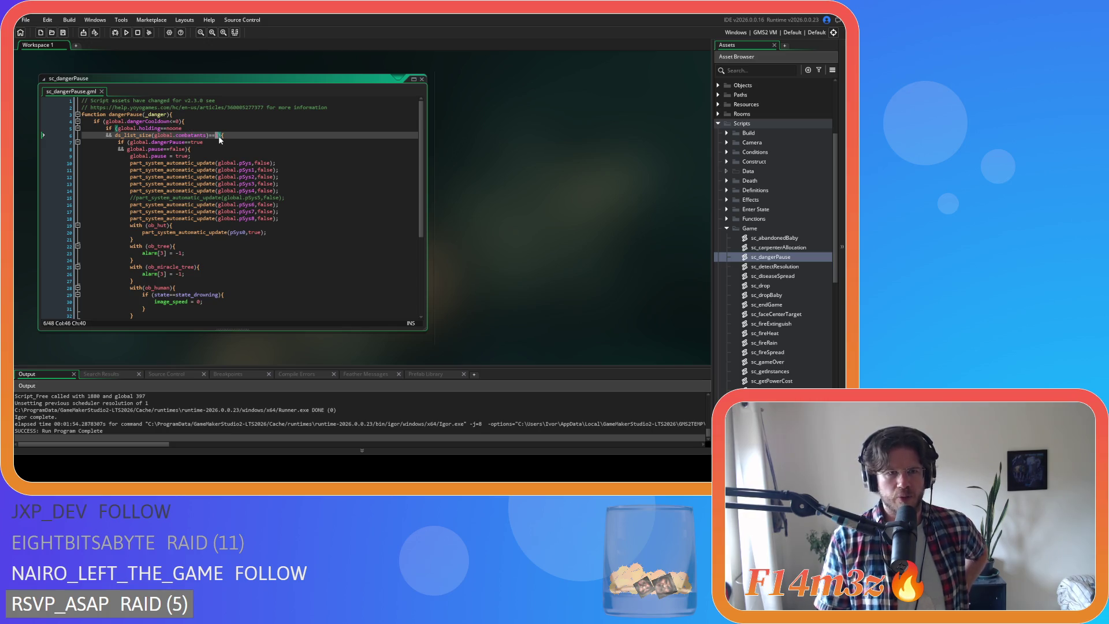
key(Left)
key(Left)
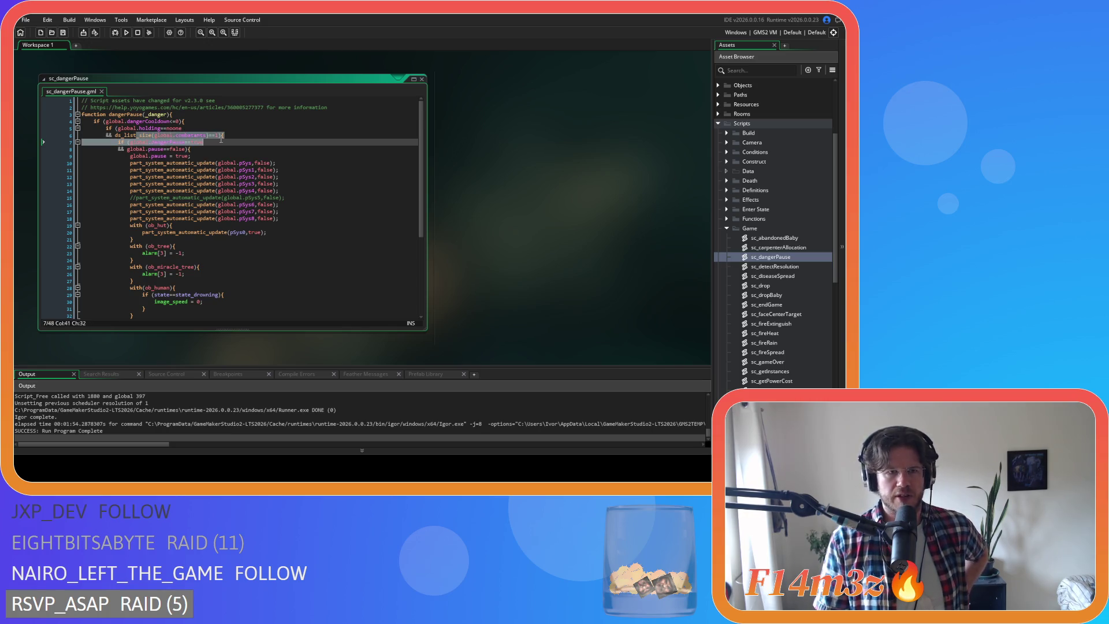
click(207, 137)
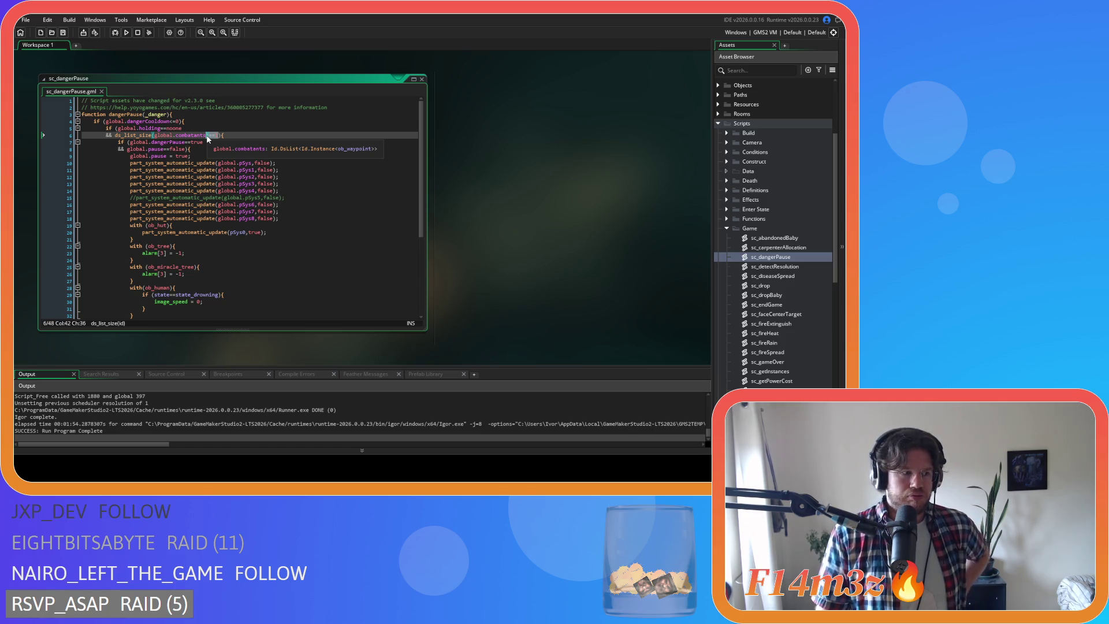
text()==1)
click(273, 135)
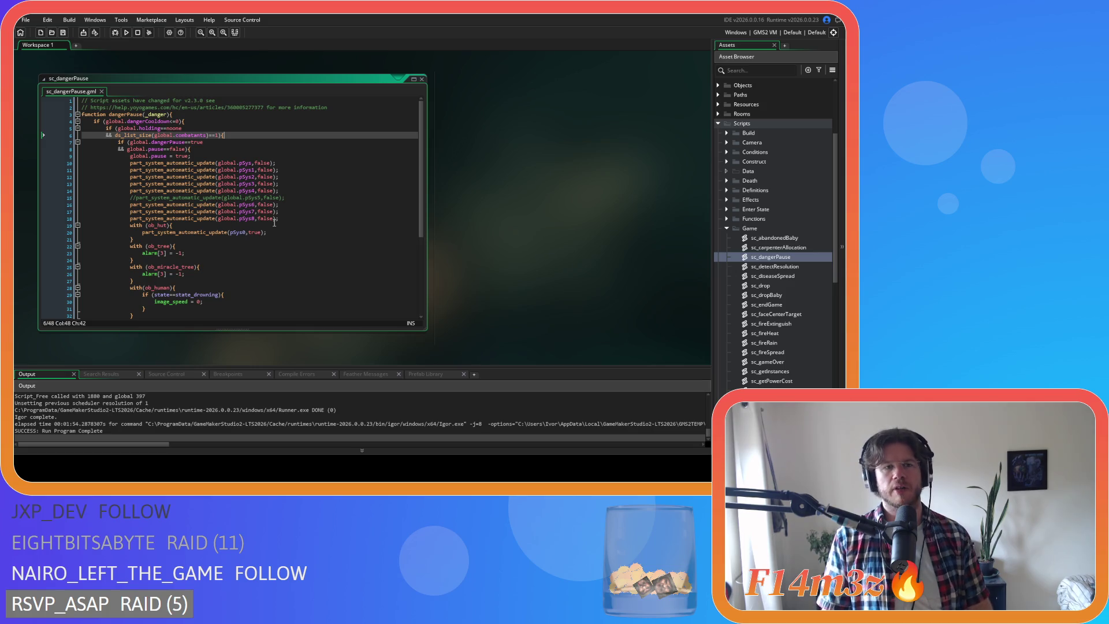
Undo the else-block cooldown lines and the separate dangerCooldown<=0 if, unindenting the pause code.
click(286, 163)
key(ctrl+z)
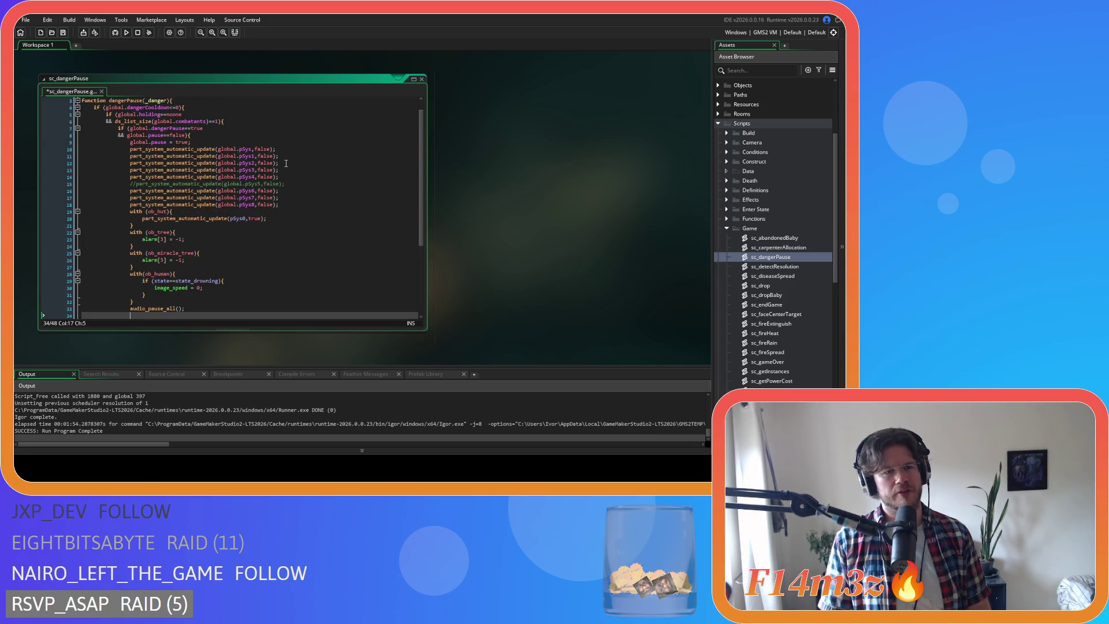
key(Down)
key(Down)
key(Down)
key(ctrl+z)
key(ctrl+z)
scroll(286, 163, up, 5)
key(ctrl+z)
key(ctrl+z)
key(ctrl+z)
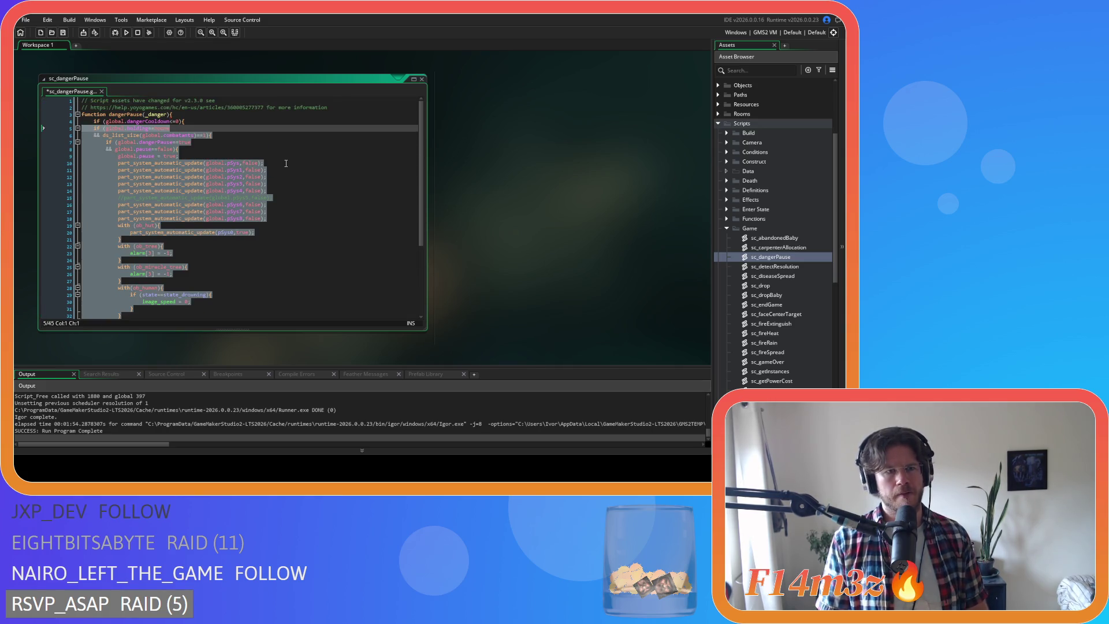
key(ctrl+z)
key(ctrl+z)
key(ctrl+z)
key(ctrl+z)
key(ctrl+z)
click(275, 162)
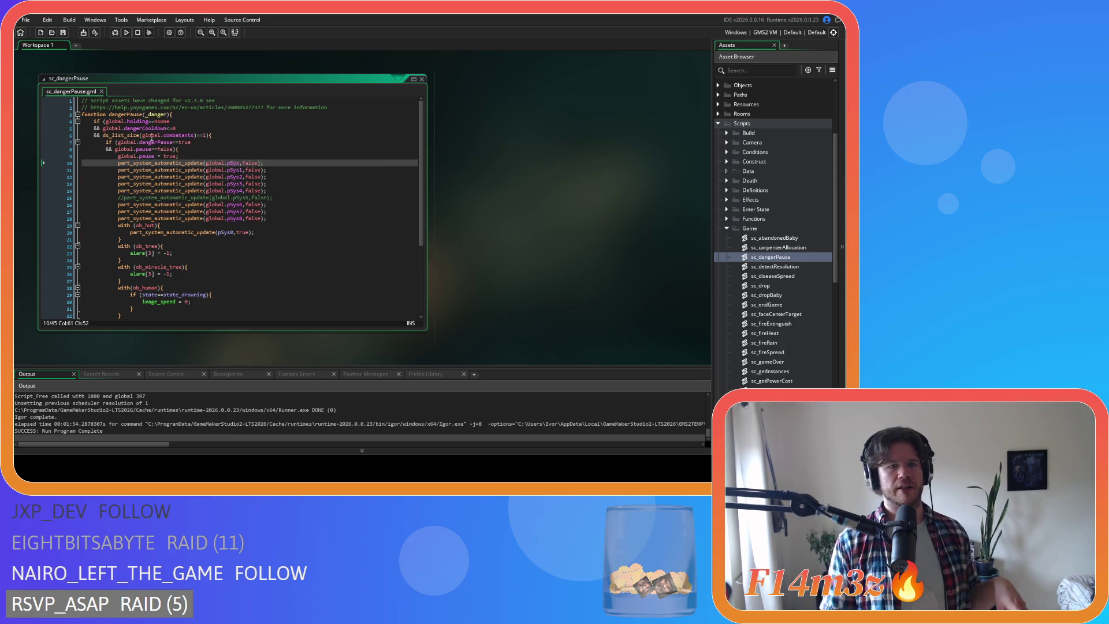
drag(158, 135, 203, 135)
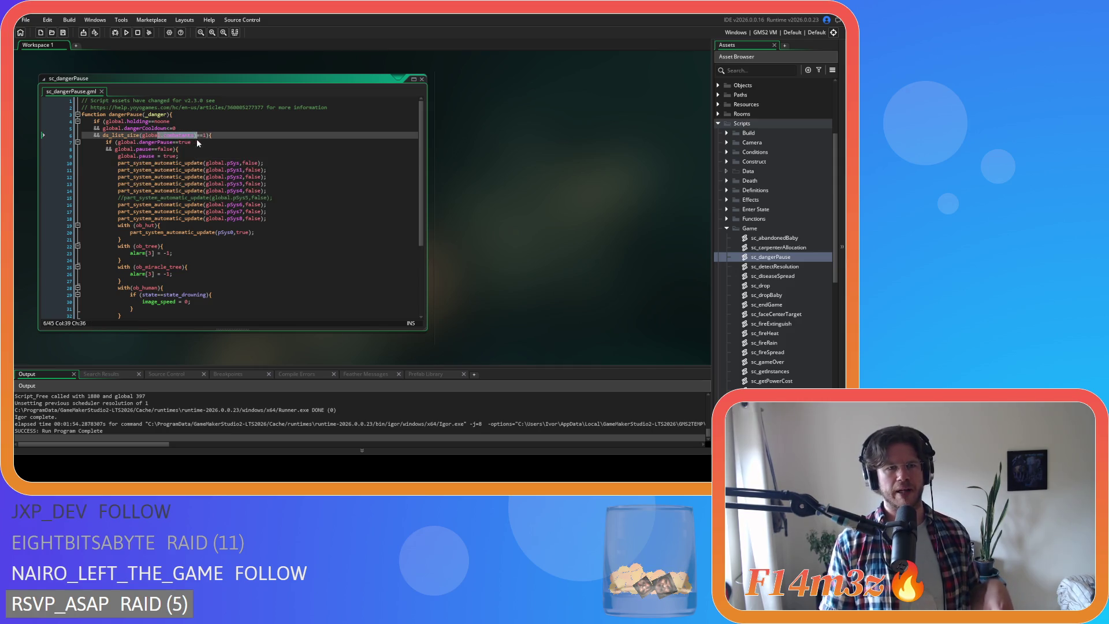
click(206, 135)
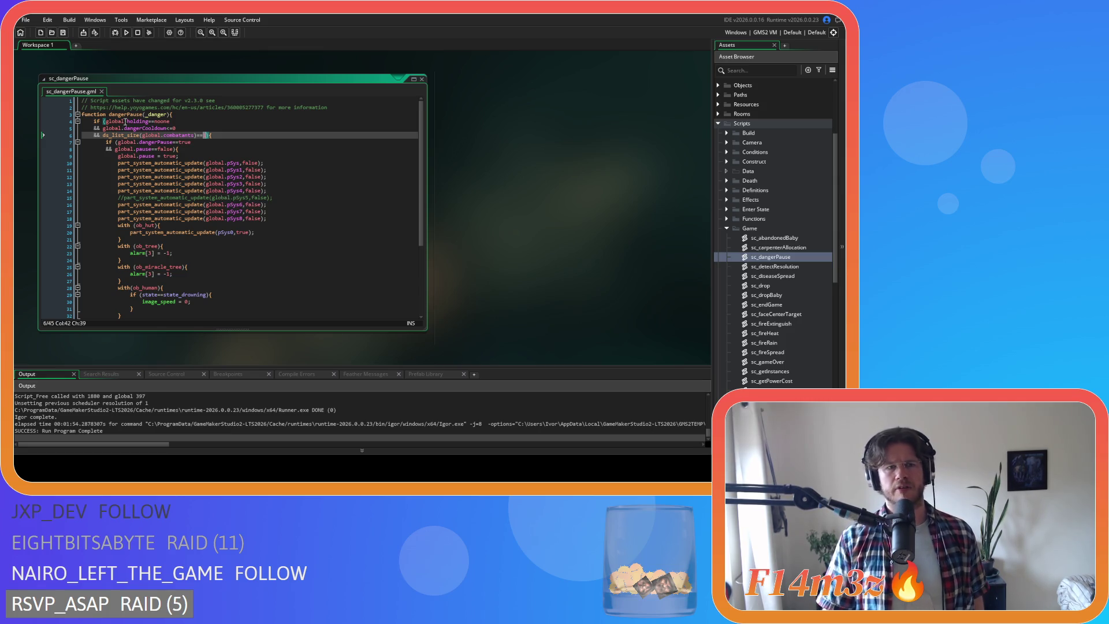
mouse_move(140, 139)
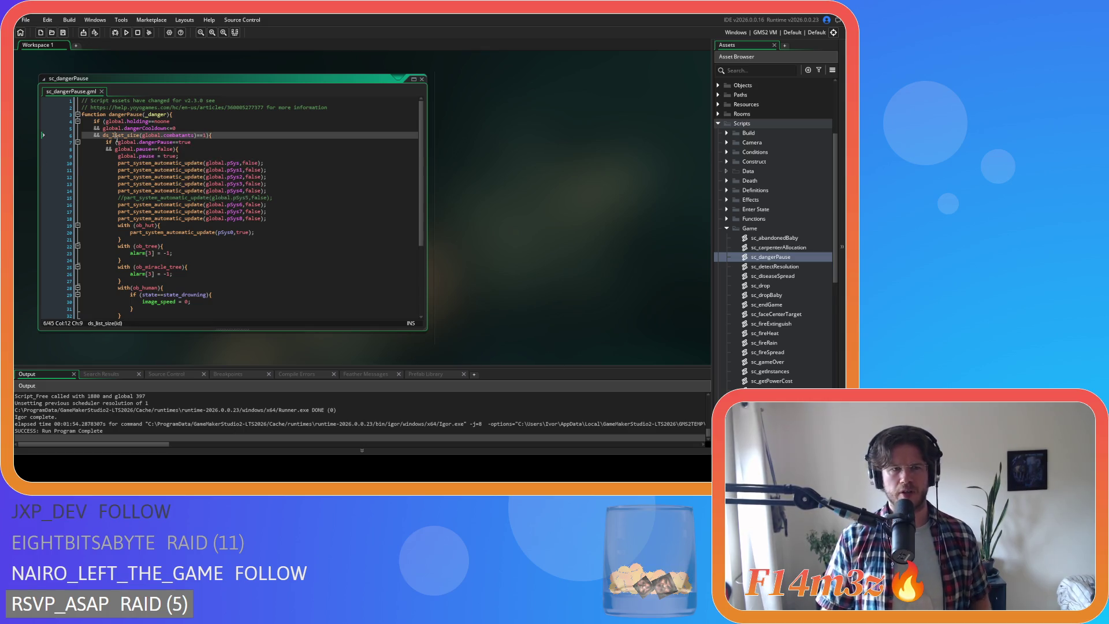
key(Left)
key(Left)
key(Left)
mouse_move(235, 181)
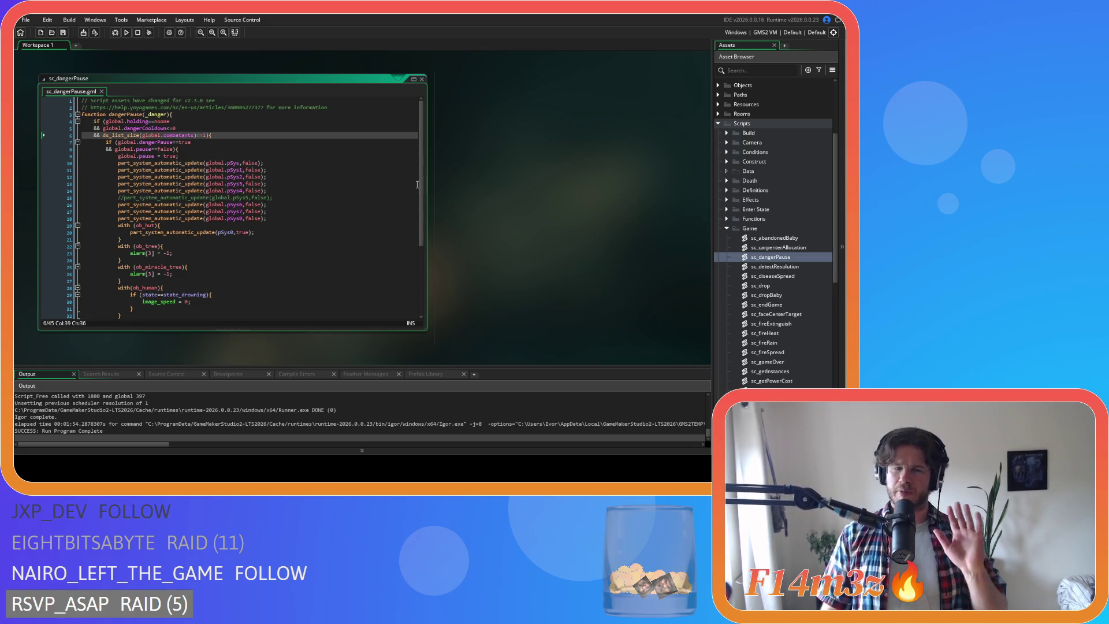
right_click(566, 210)
mouse_move(581, 224)
click(626, 248)
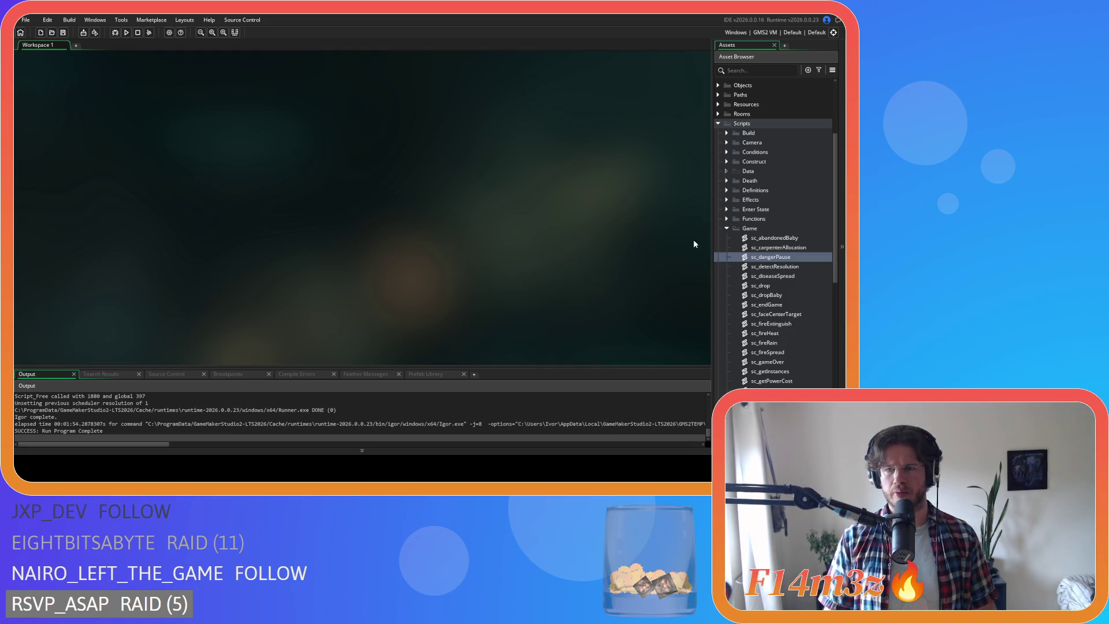
Open sc_deathHut from the Death scripts folder and look over its code.
click(718, 123)
click(718, 209)
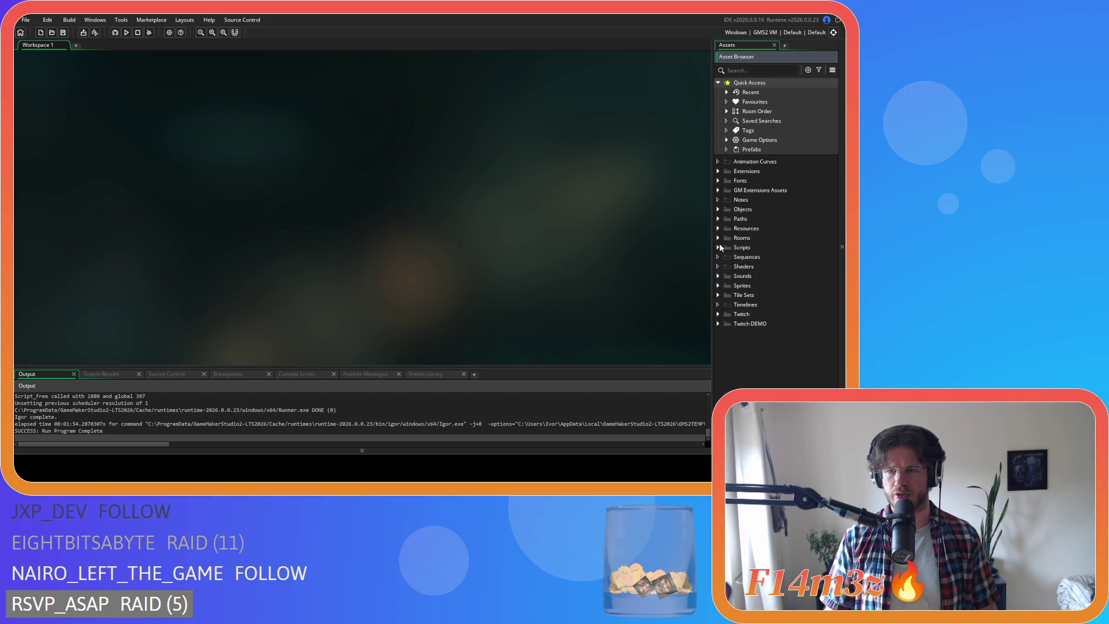
click(718, 247)
click(727, 304)
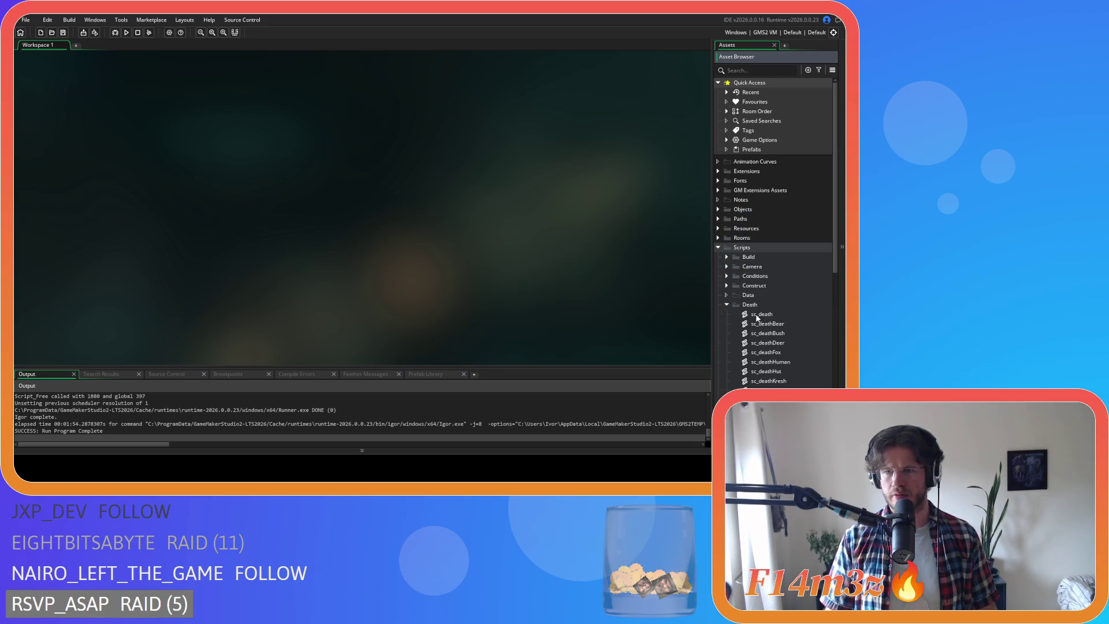
scroll(745, 306, down, 3)
double_click(768, 282)
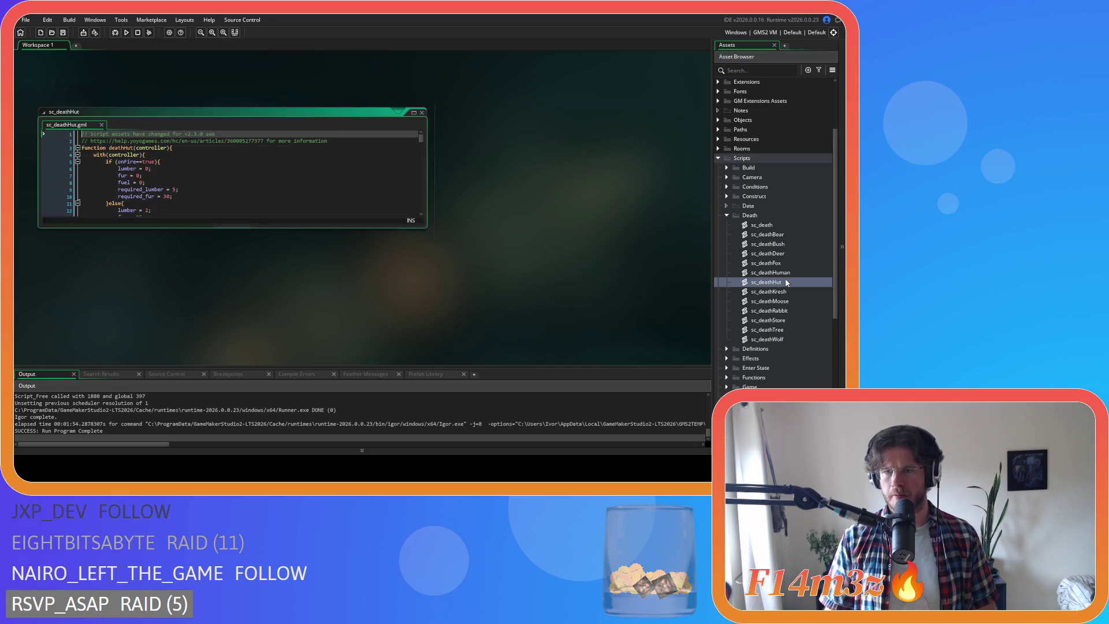
drag(420, 149, 418, 247)
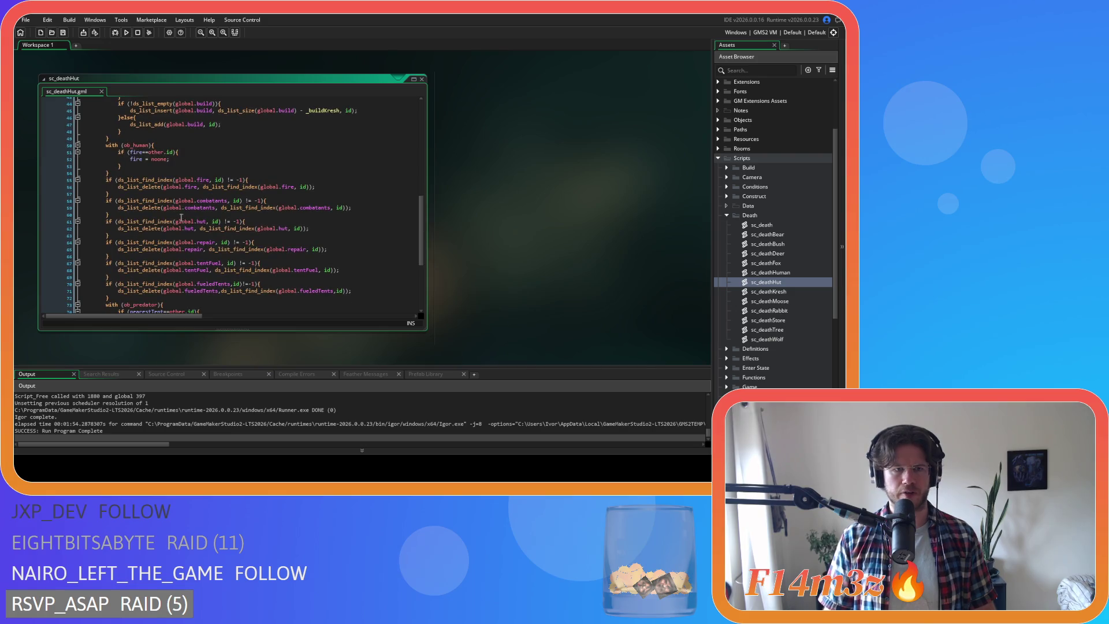
drag(109, 214, 81, 193)
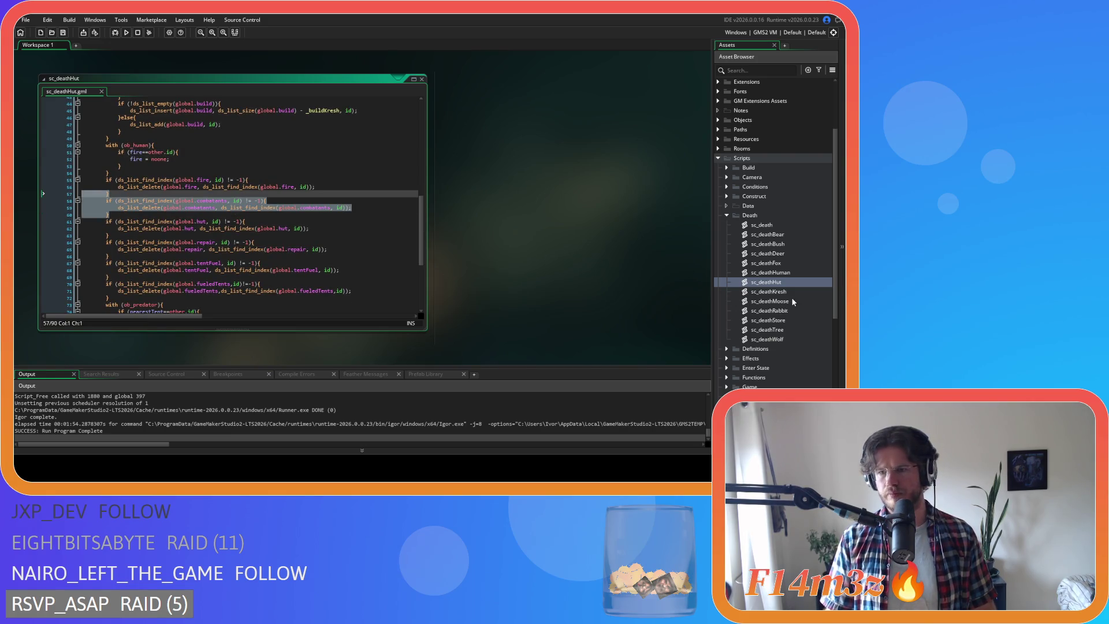
Open sc_deathKresh and select its global.combatants removal block.
double_click(777, 291)
drag(420, 173, 420, 274)
click(196, 185)
key(shift+Up)
key(shift+Up)
key(shift+Up)
Open sc_deathStore and inspect its global.combatants removal lines.
double_click(783, 321)
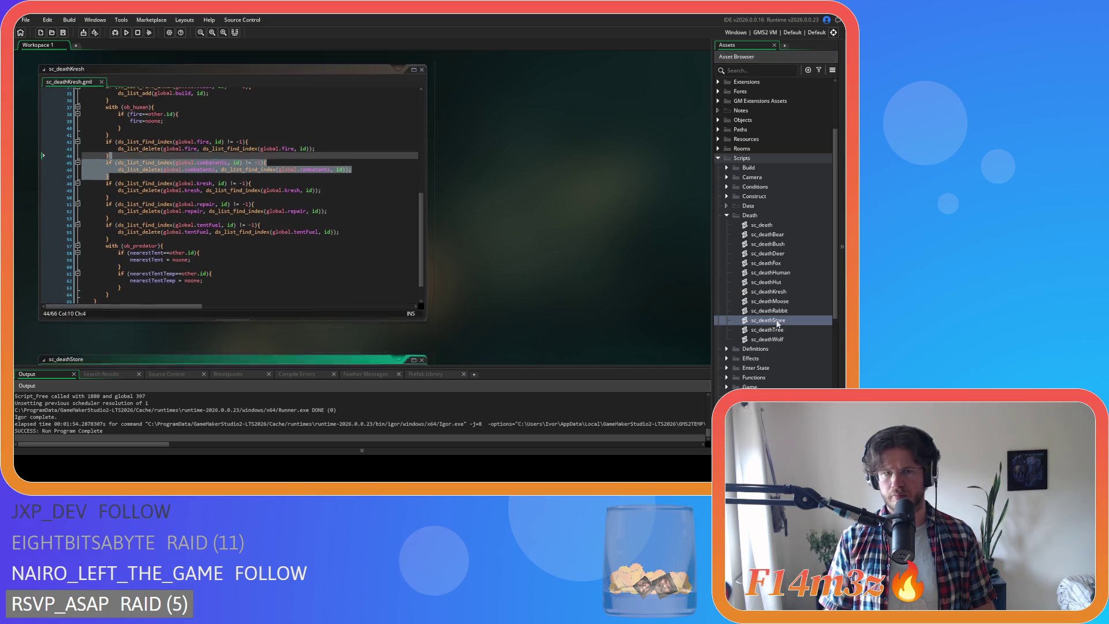
drag(421, 138, 421, 174)
scroll(421, 174, down, 6)
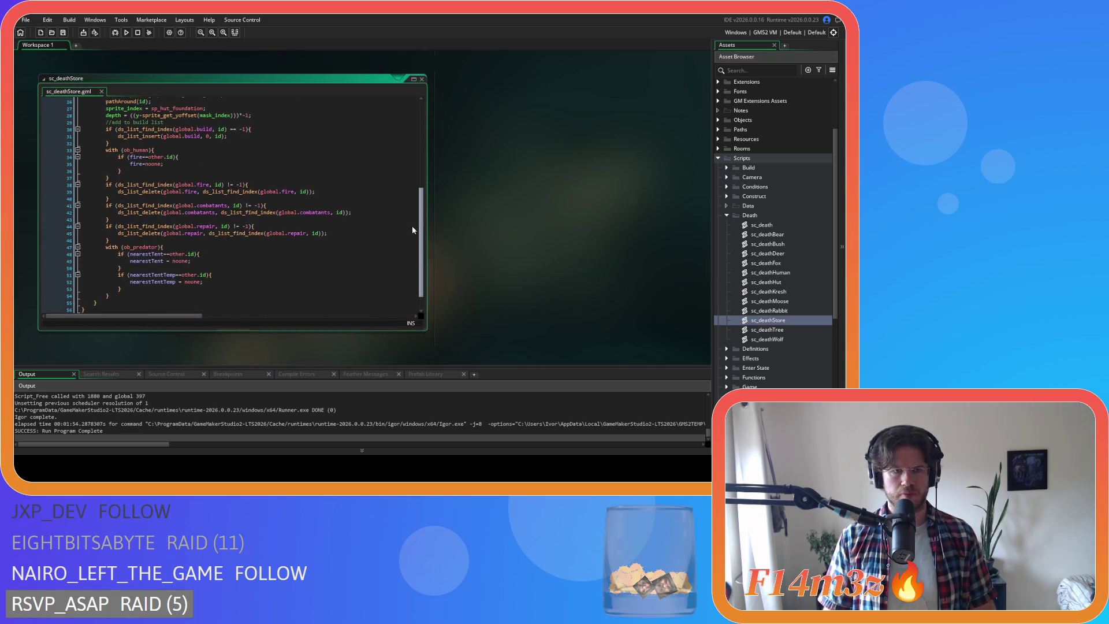
drag(109, 220, 95, 212)
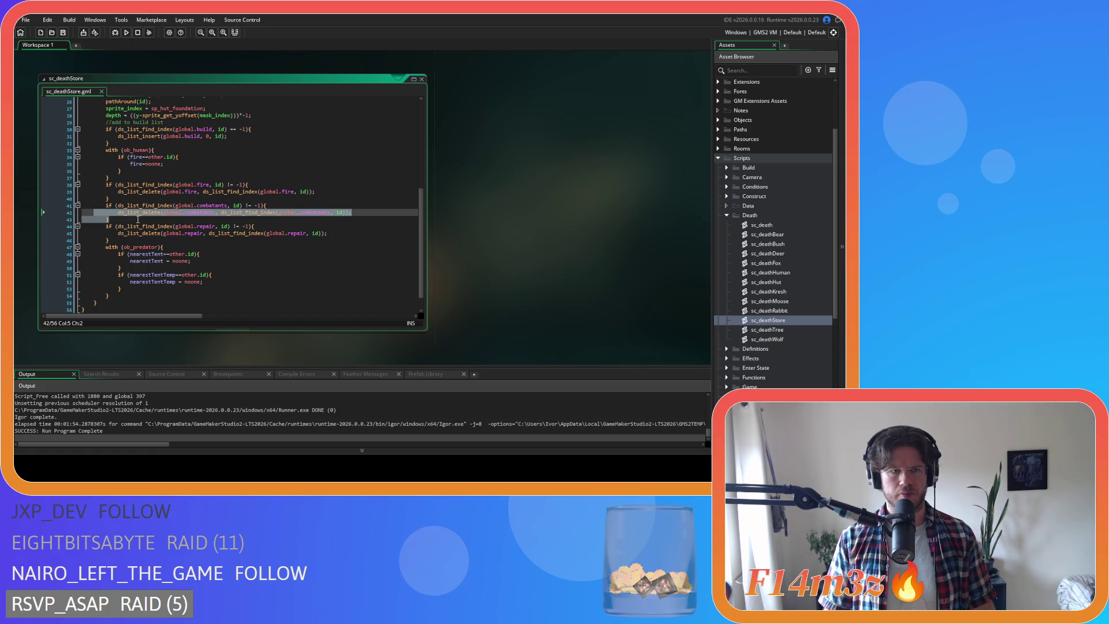
click(138, 220)
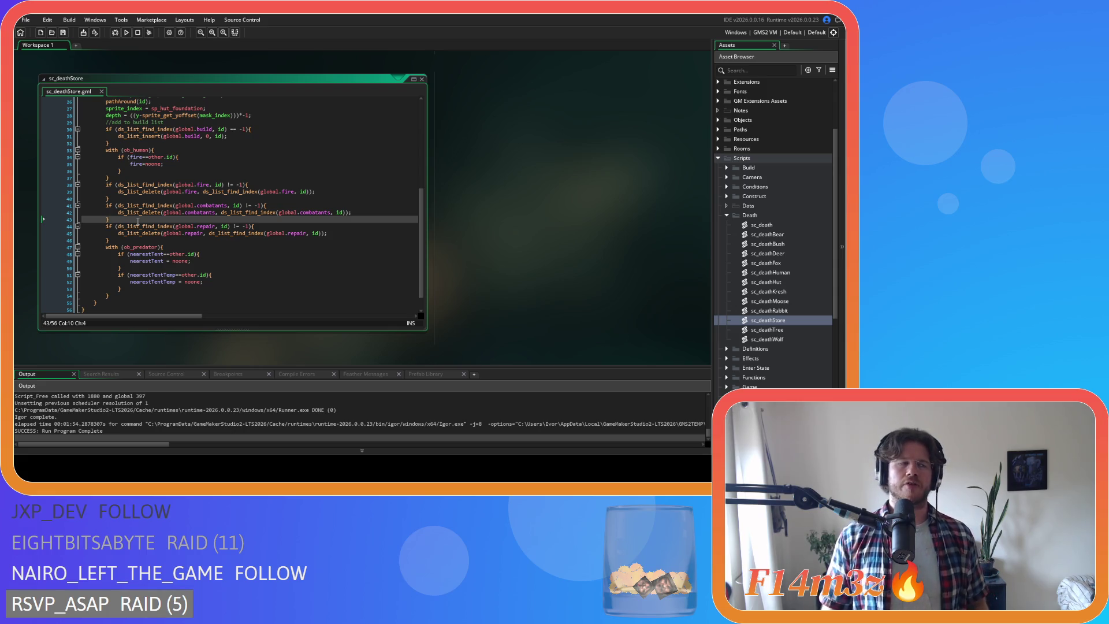
right_click(507, 173)
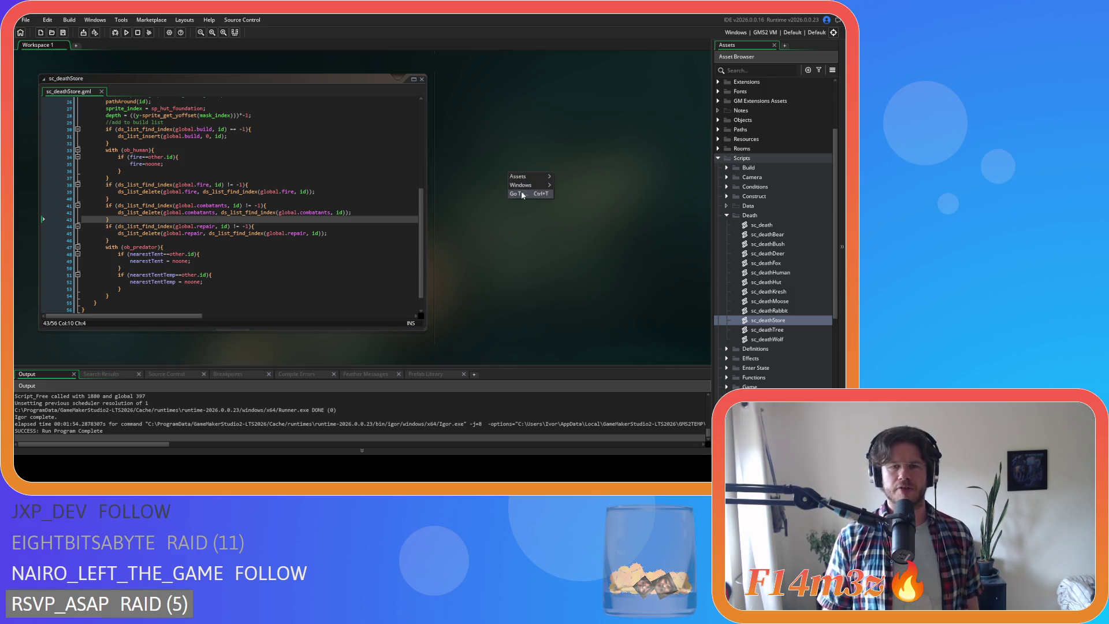
Close the sc_deathStore window and expand Scripts > Construct.
mouse_move(527, 185)
click(575, 221)
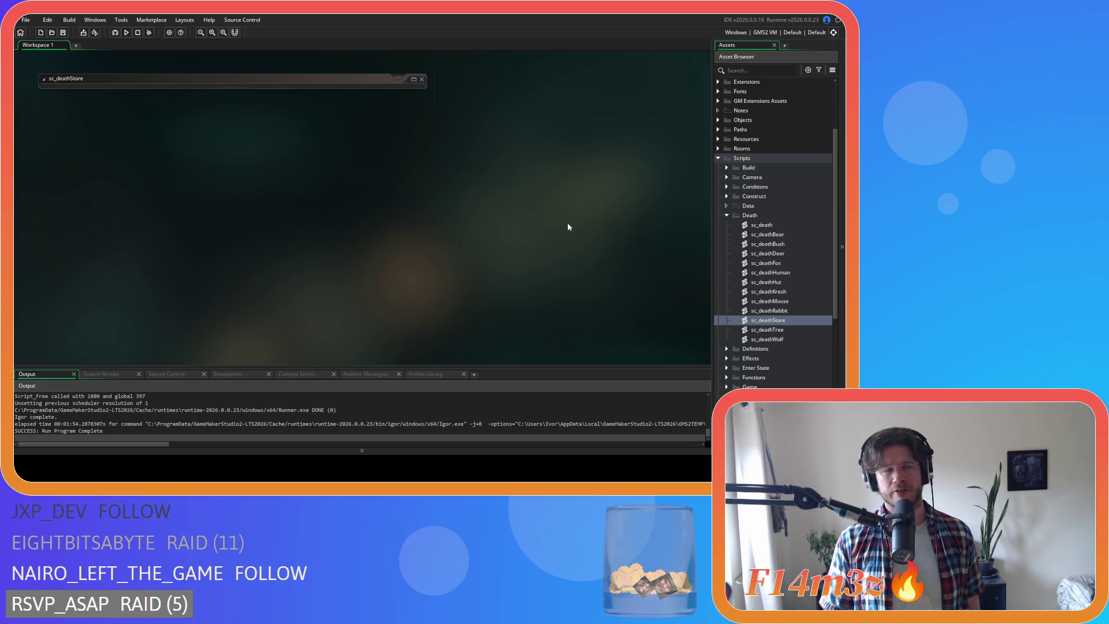
click(718, 159)
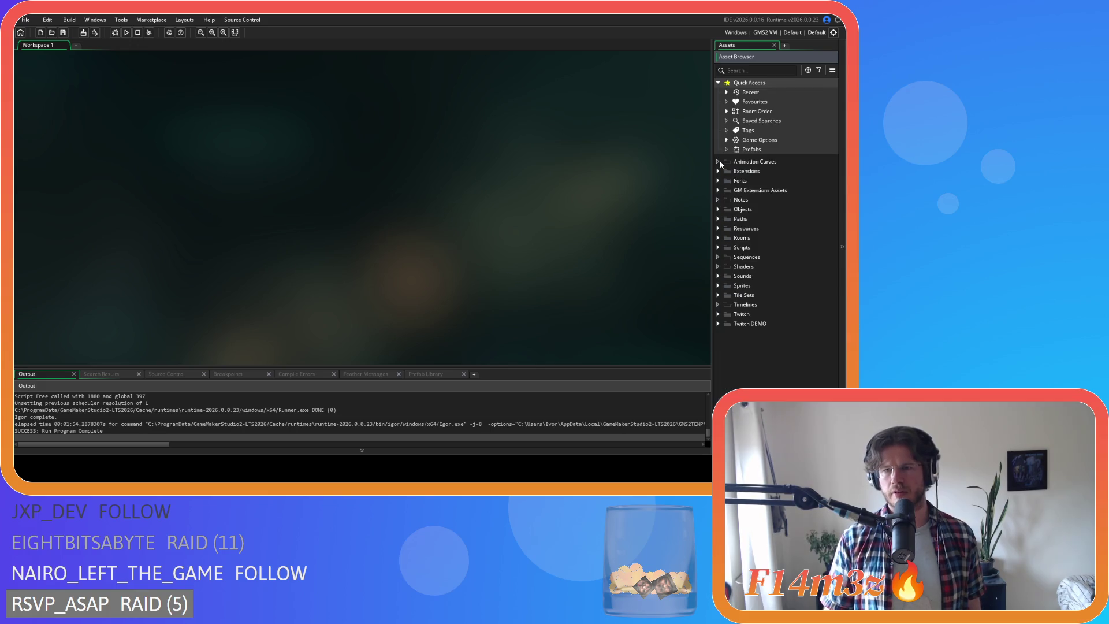
click(720, 247)
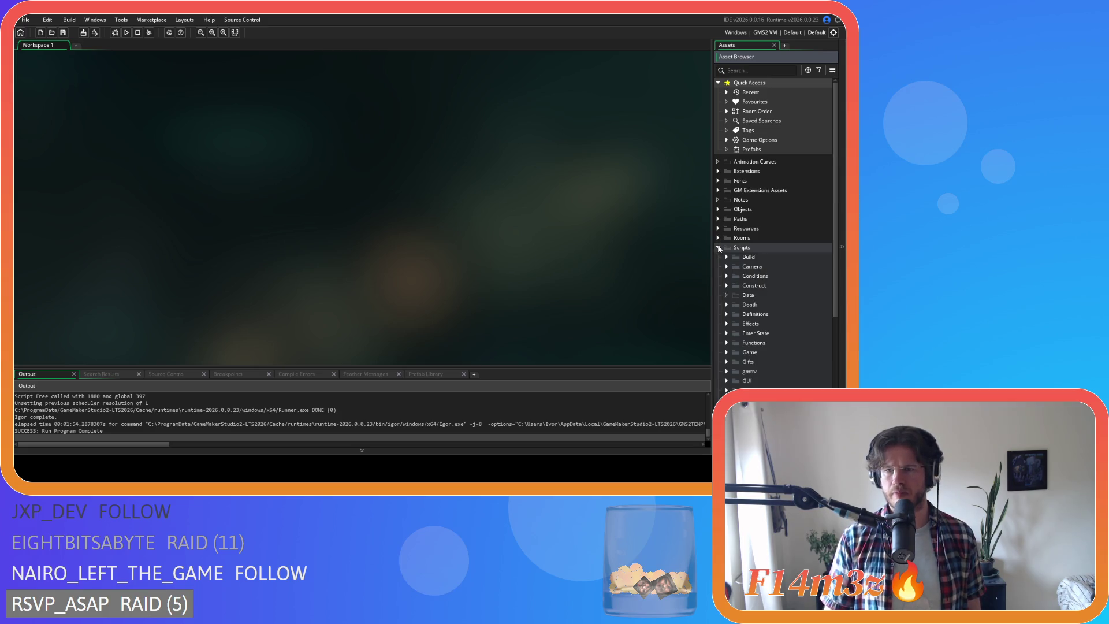
click(726, 285)
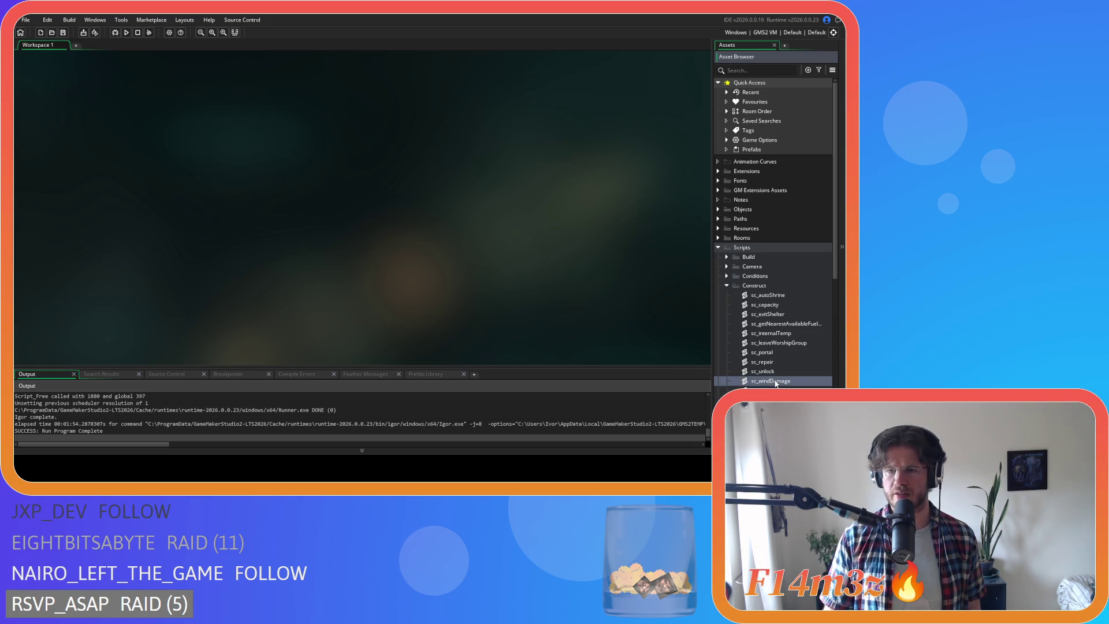
Open sc_repair and sc_windDamage and scroll through the wind damage code.
double_click(762, 361)
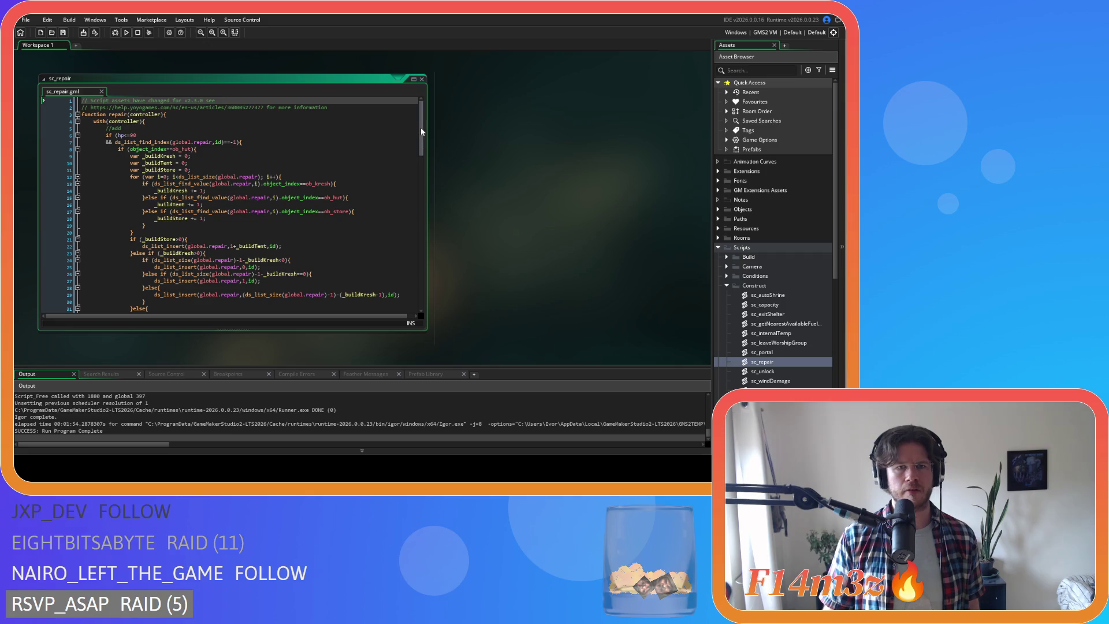
mouse_move(420, 127)
mouse_down()
mouse_move(411, 279)
mouse_move(410, 108)
mouse_up()
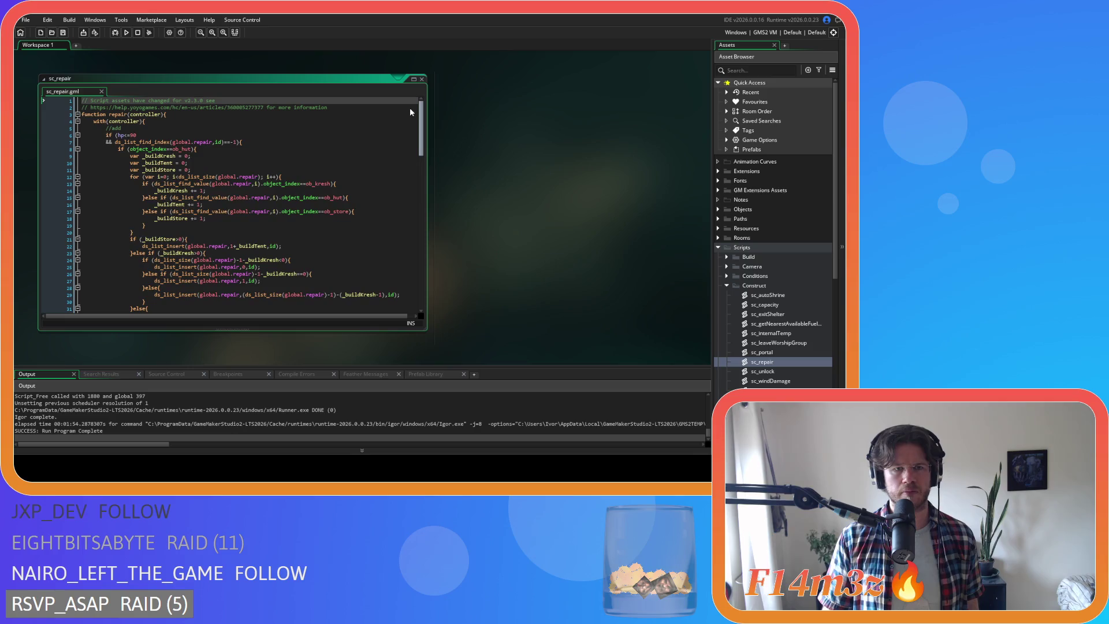
double_click(770, 380)
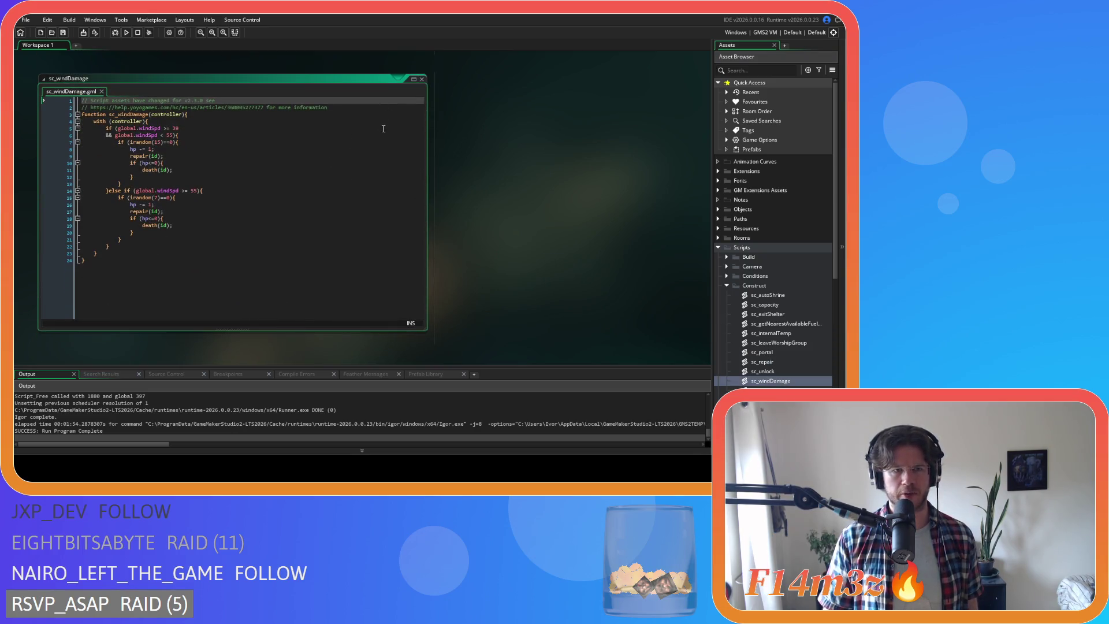
scroll(494, 175, up, 5)
scroll(357, 160, down, 6)
scroll(357, 159, down, 20)
scroll(352, 145, up, 20)
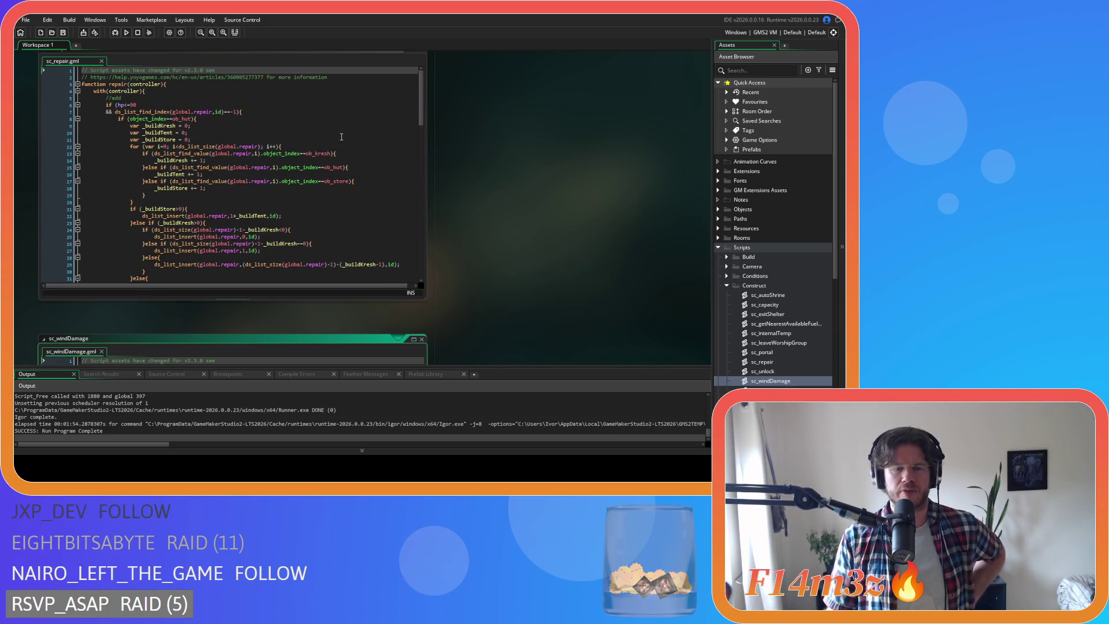
scroll(342, 137, down, 3)
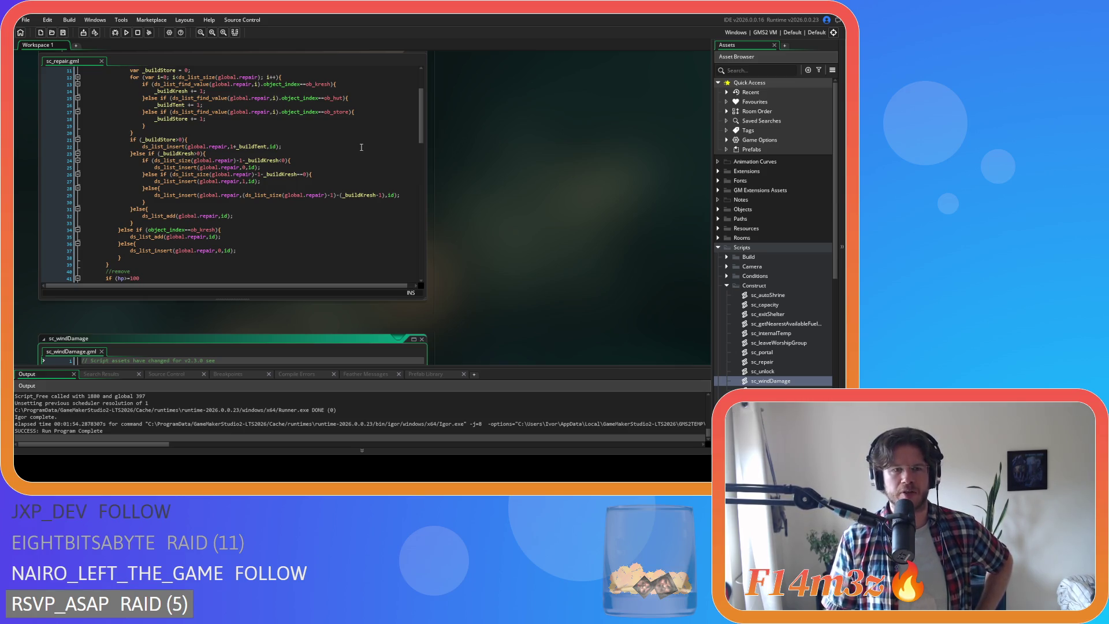
Close all open script windows from the workspace menu.
right_click(447, 129)
mouse_move(468, 141)
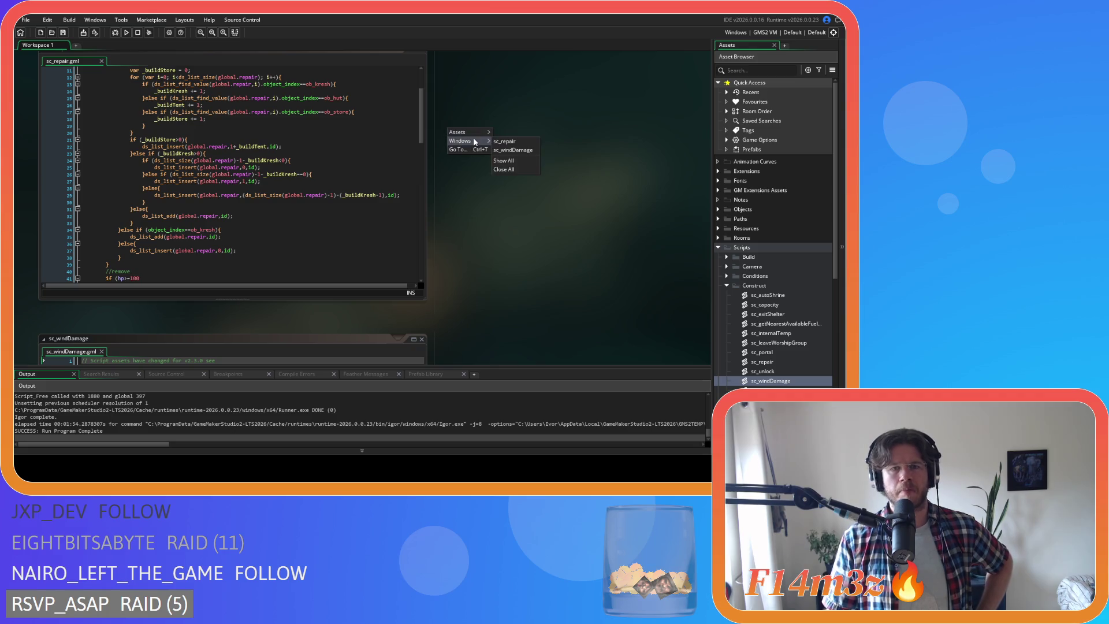
click(504, 169)
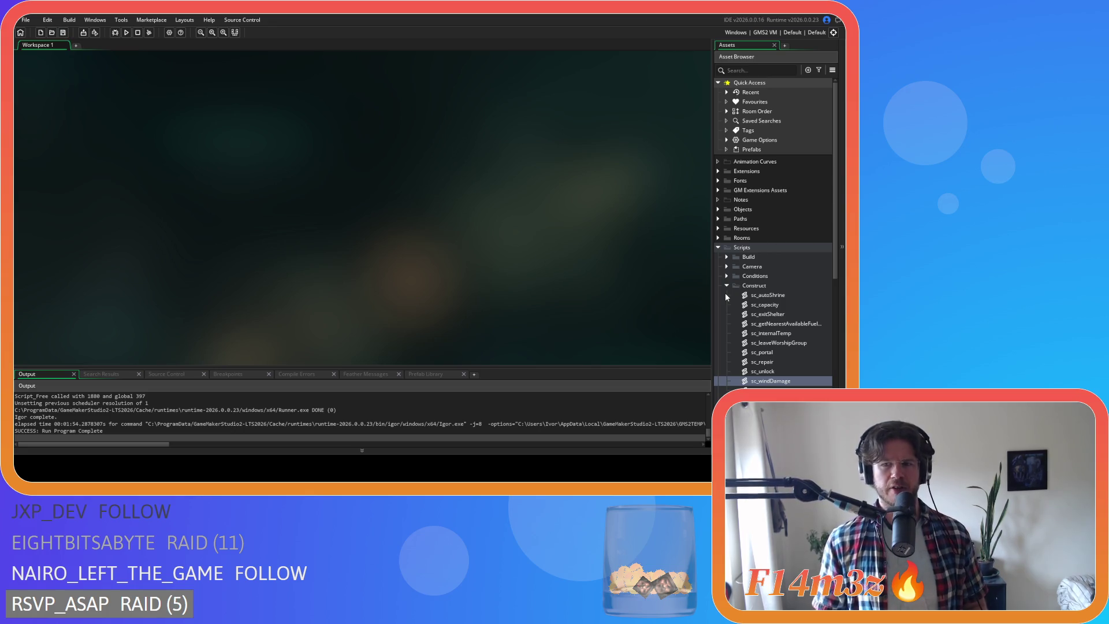
Collapse the Scripts folder in the Asset Browser.
click(718, 247)
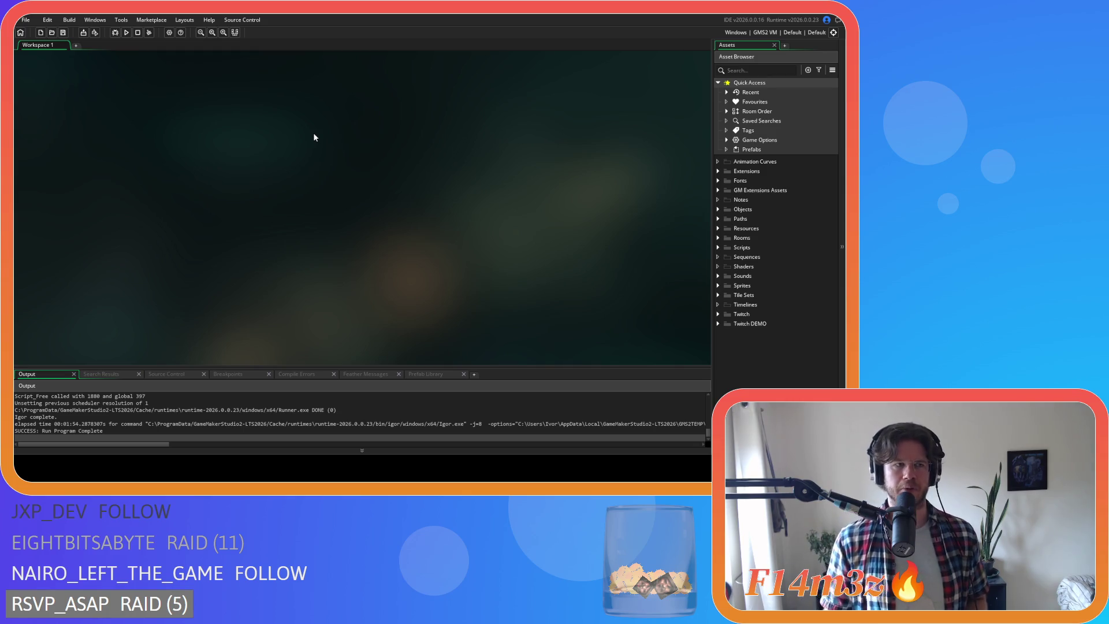
View Entheogen's Windows platform game options, then close the Game Options window.
click(168, 35)
click(69, 140)
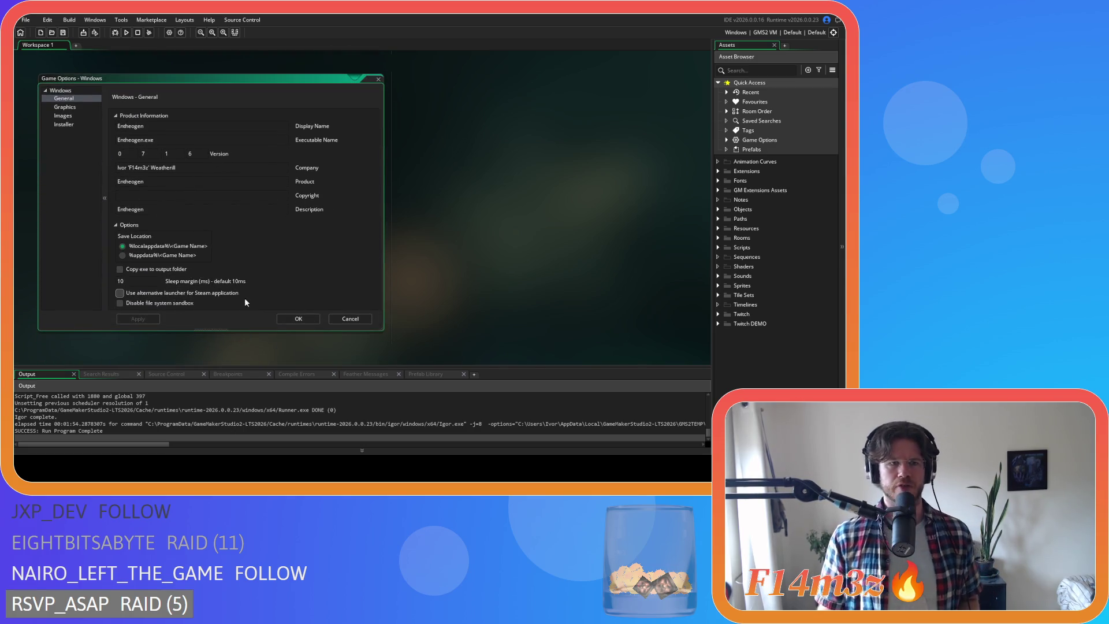
right_click(452, 133)
mouse_move(485, 138)
click(521, 173)
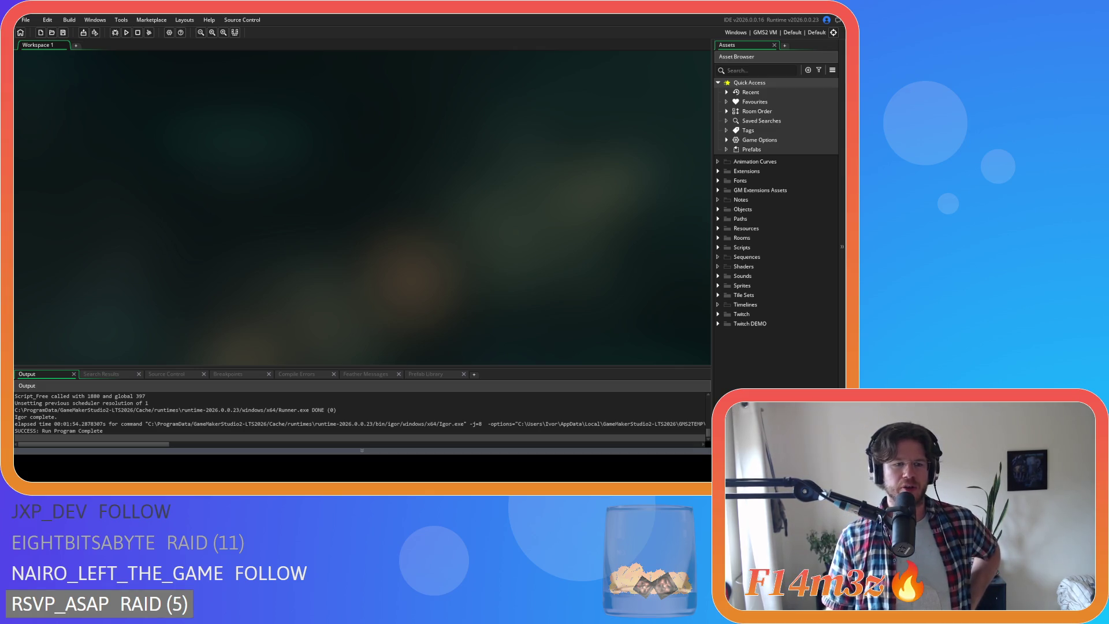
Compile and run the Entheogen game from GameMaker so its title screen appears.
click(128, 34)
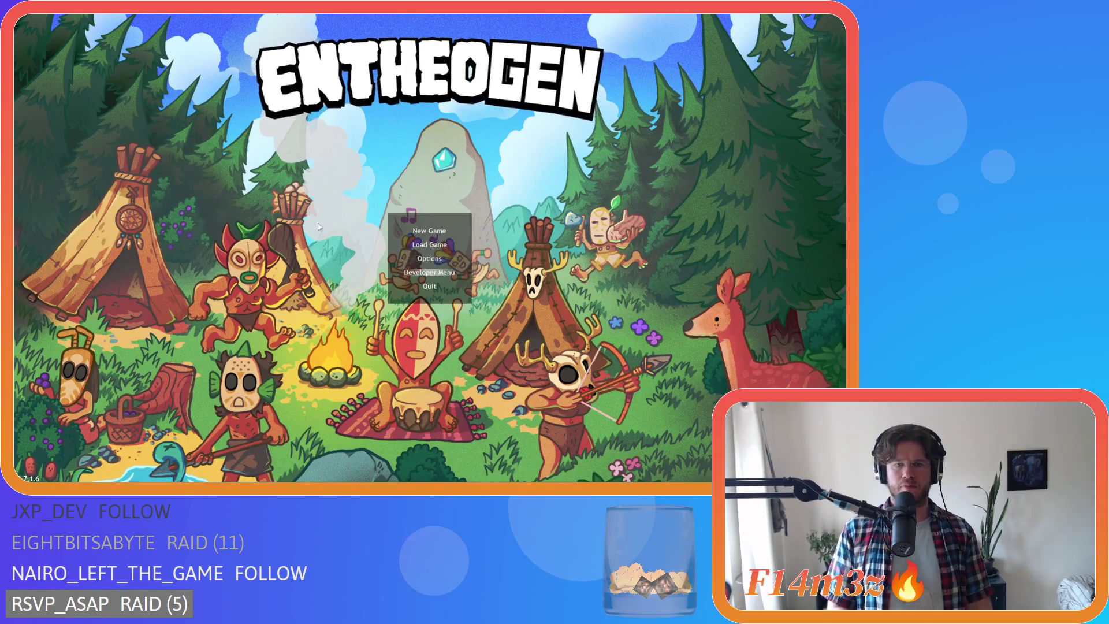
Start a New Game and accept the difficulty selection so the world begins loading.
key(Return)
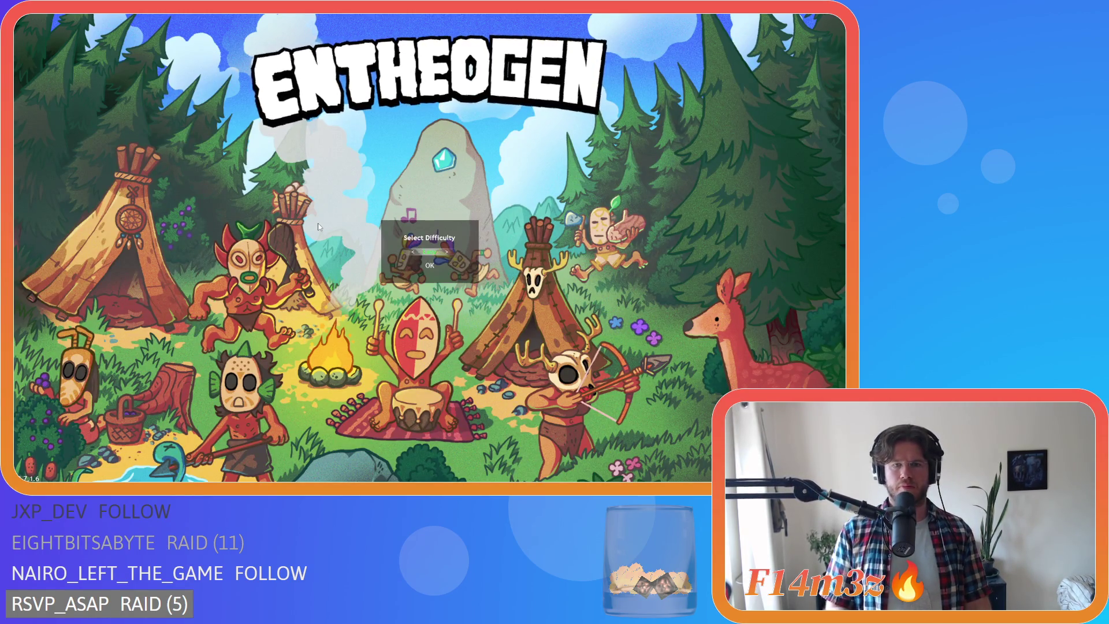
key(Return)
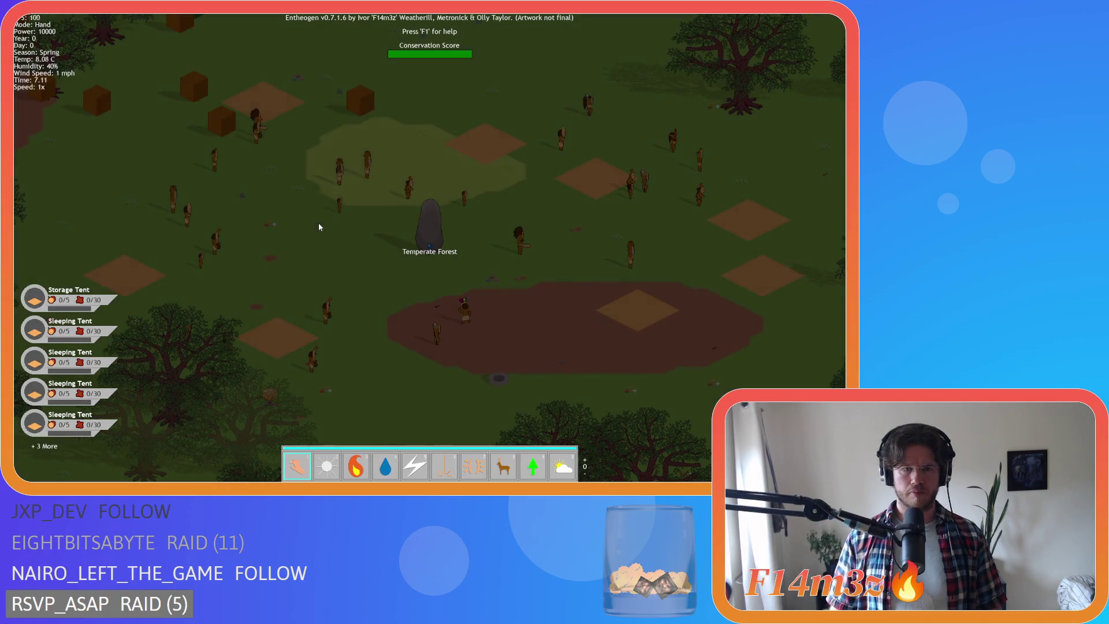
Open the Tribe panel, deselect all followers, and page to Eldunmar and Deraelnar.
click(253, 228)
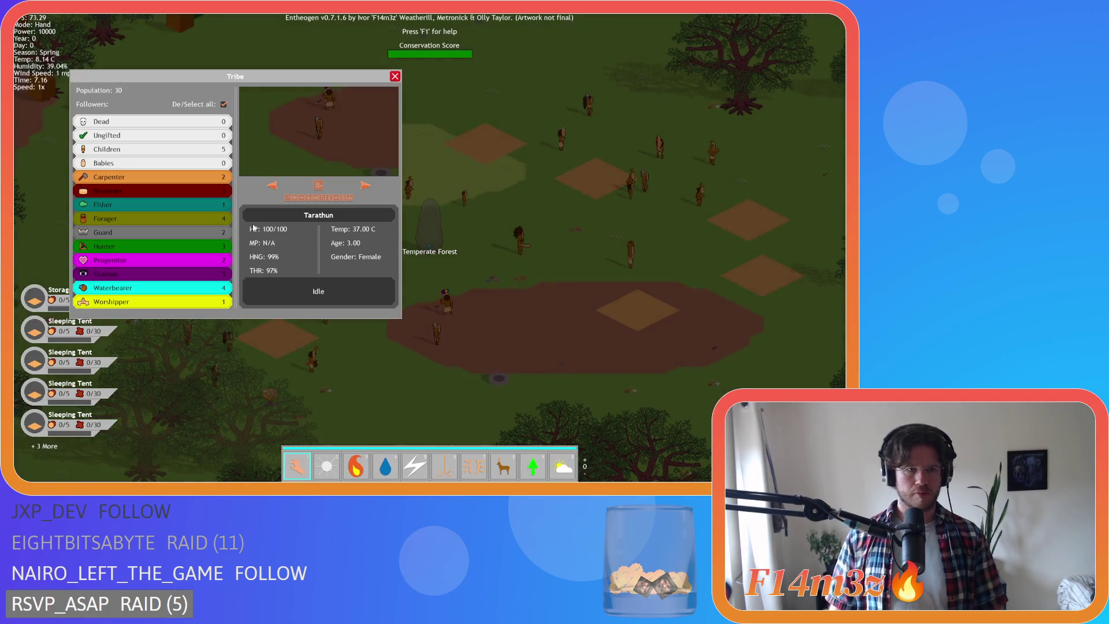
click(224, 104)
click(365, 185)
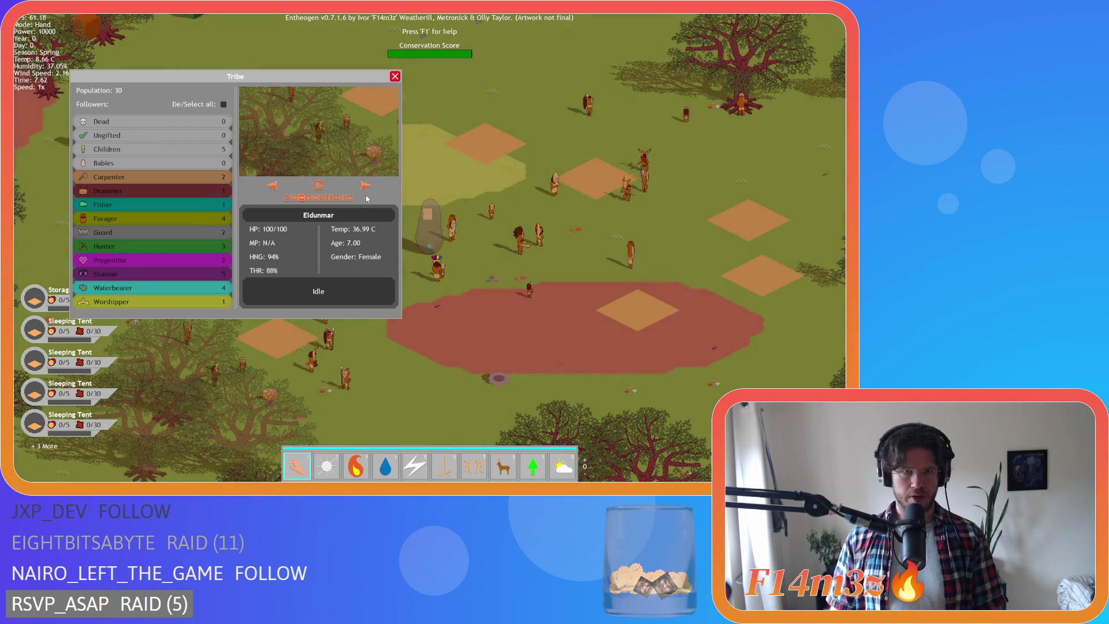
click(308, 197)
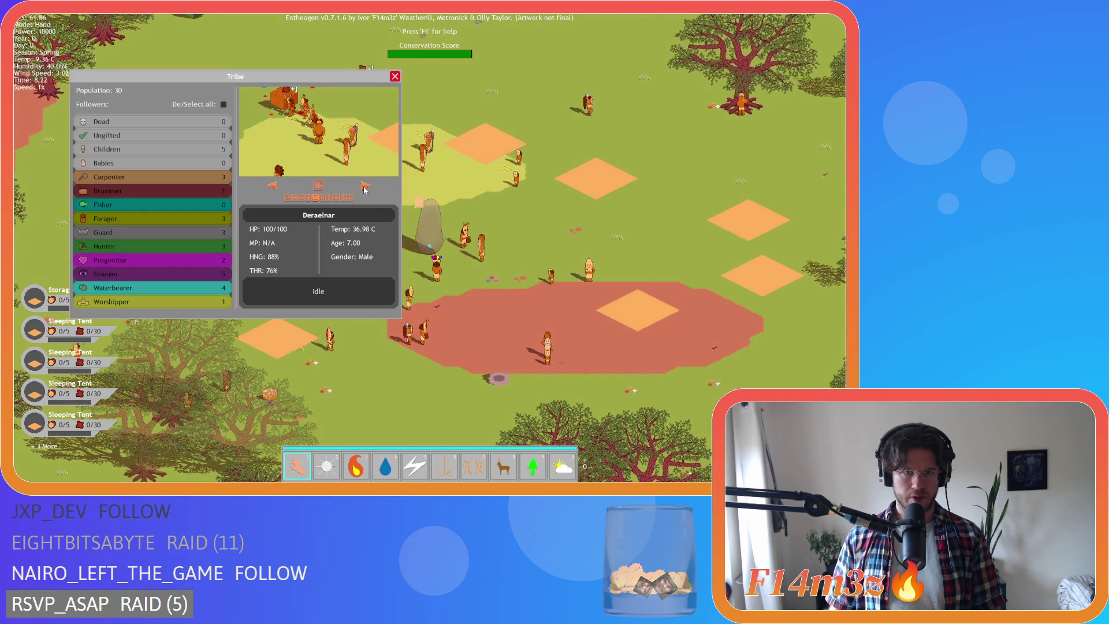
Page on through Kargnar, Thorenothen and Gathornar, then exclude Shaman followers from the list.
click(308, 197)
click(326, 199)
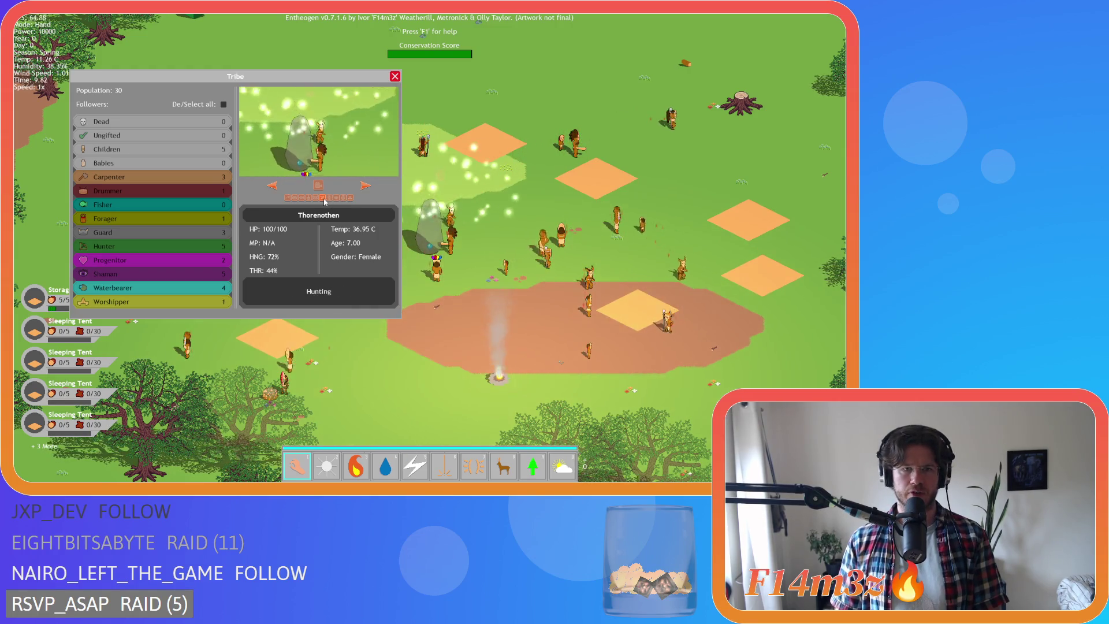
click(367, 186)
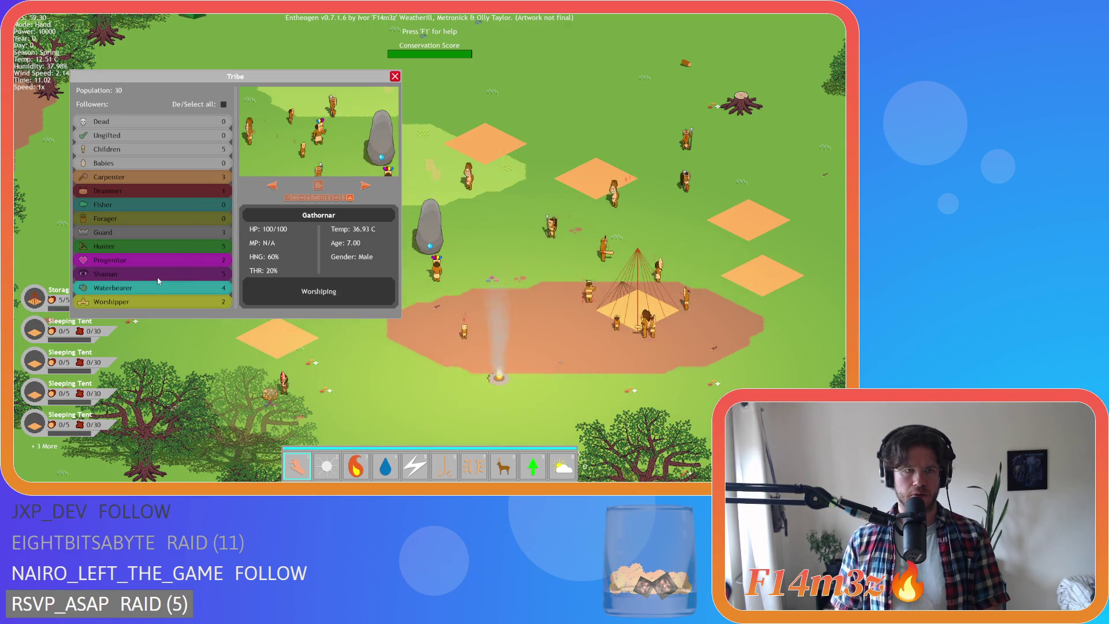
click(174, 273)
scroll(538, 274, down, 10)
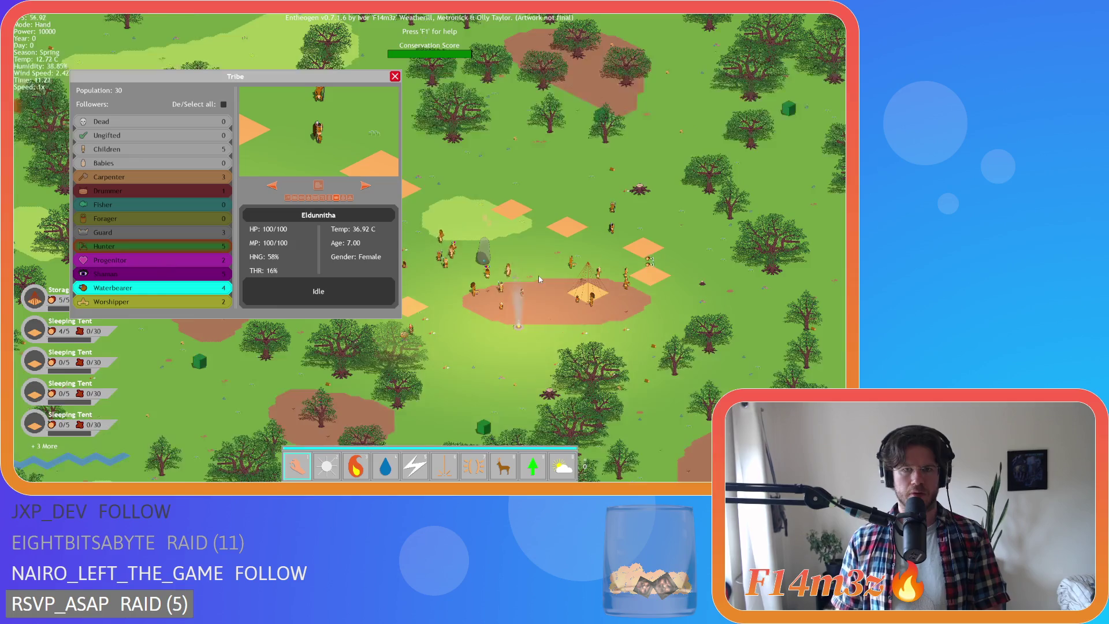
Close the Tribe panel and pan the map to bring the purple alert structures into view.
scroll(539, 279, up, 10)
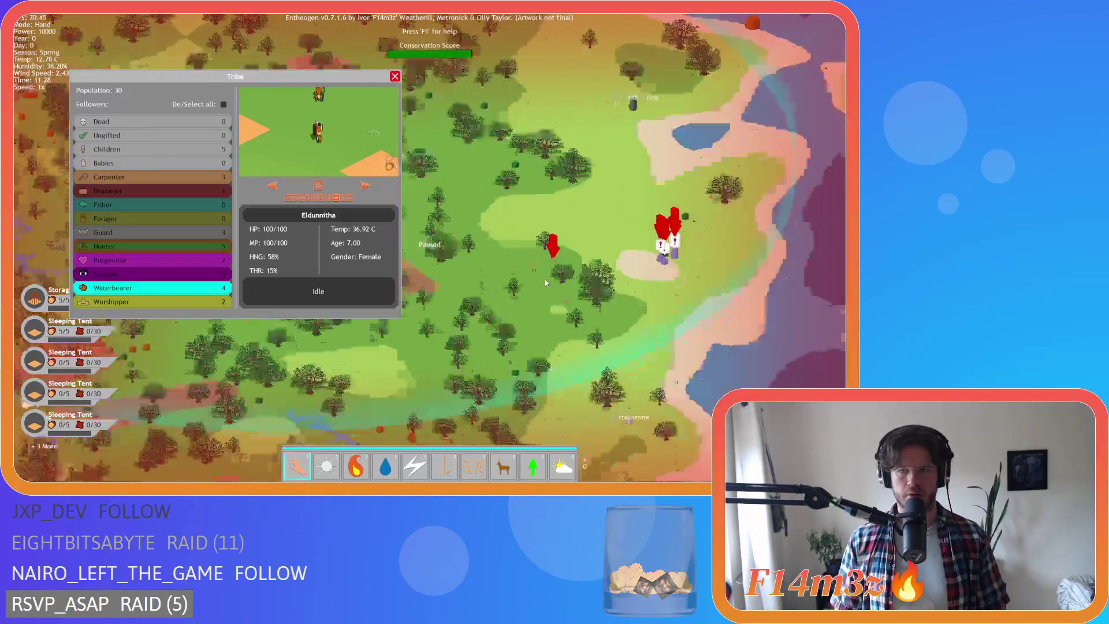
key(Escape)
scroll(545, 283, up, 3)
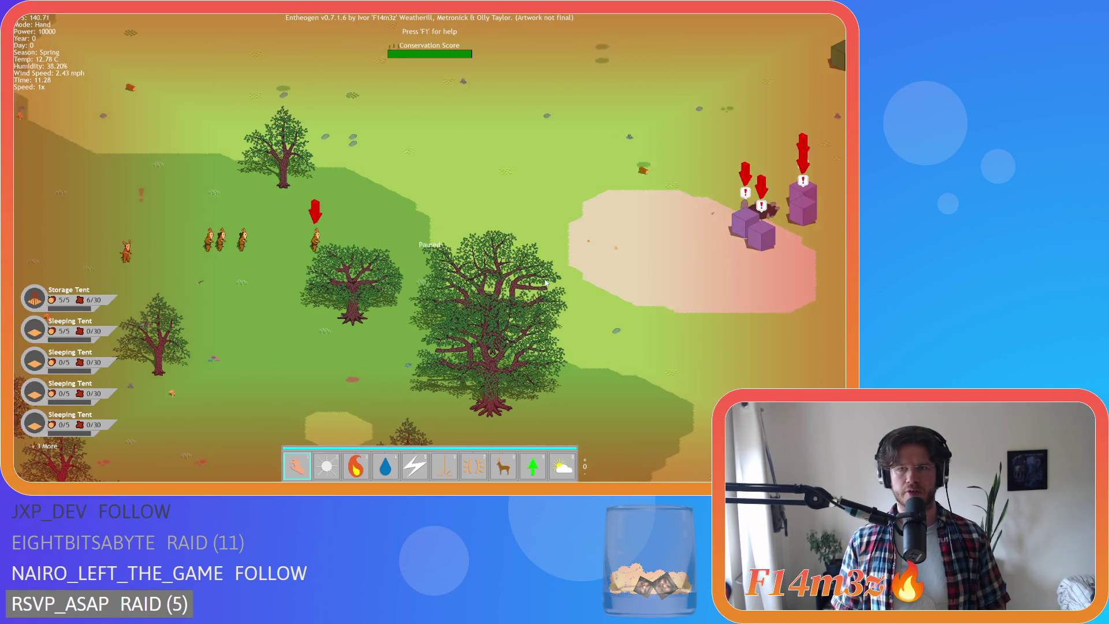
key(Left)
key(Right)
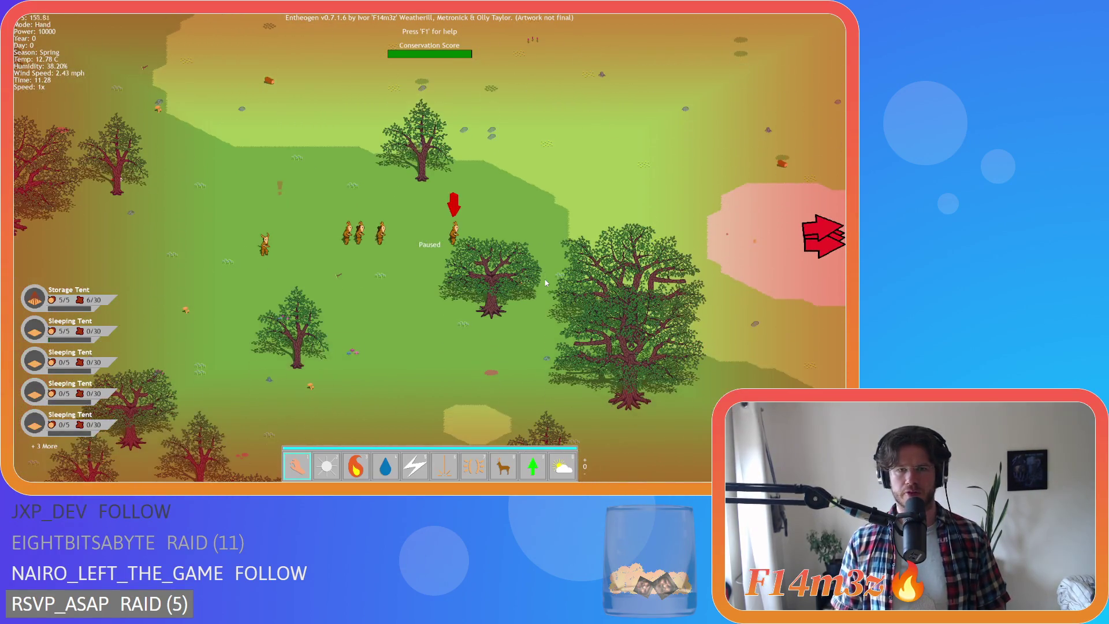
key(Up)
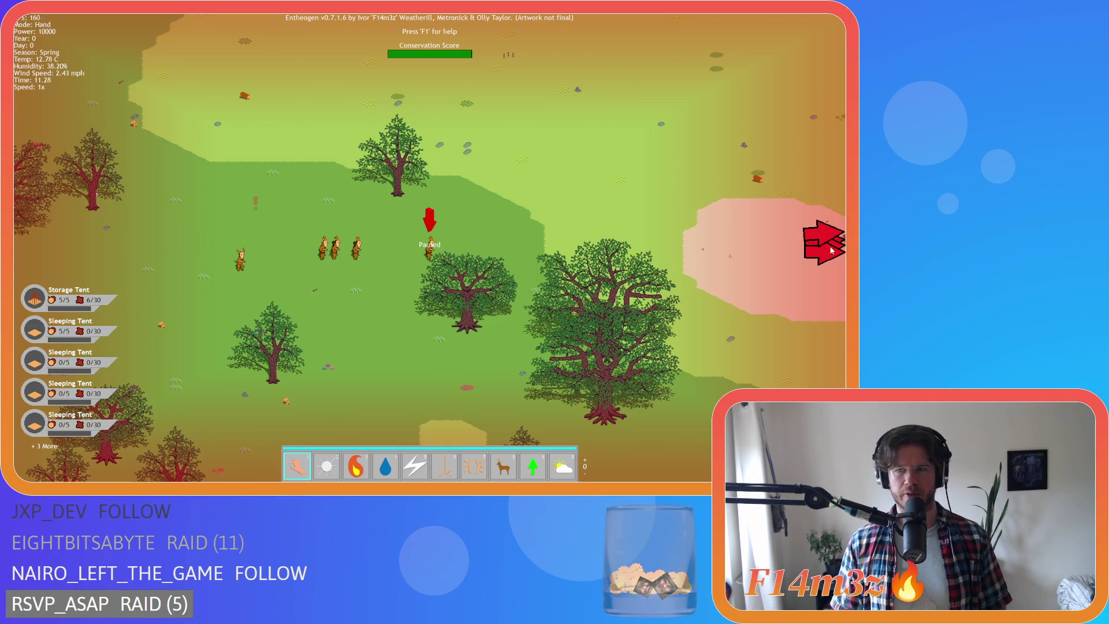
key(Right)
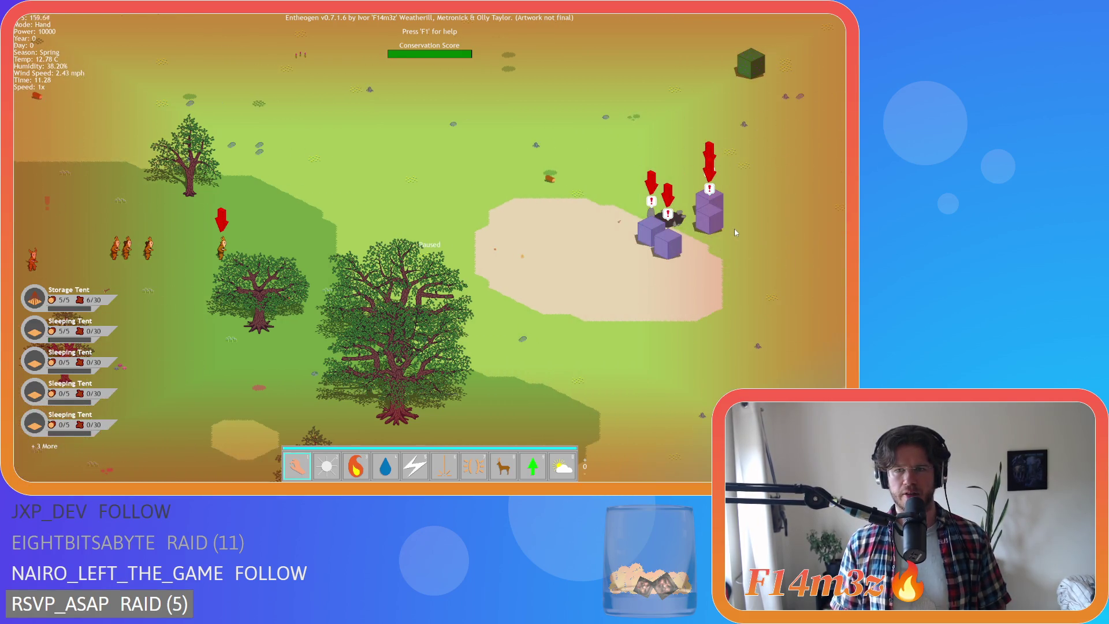
scroll(734, 227, down, 3)
scroll(734, 228, up, 3)
scroll(733, 227, down, 3)
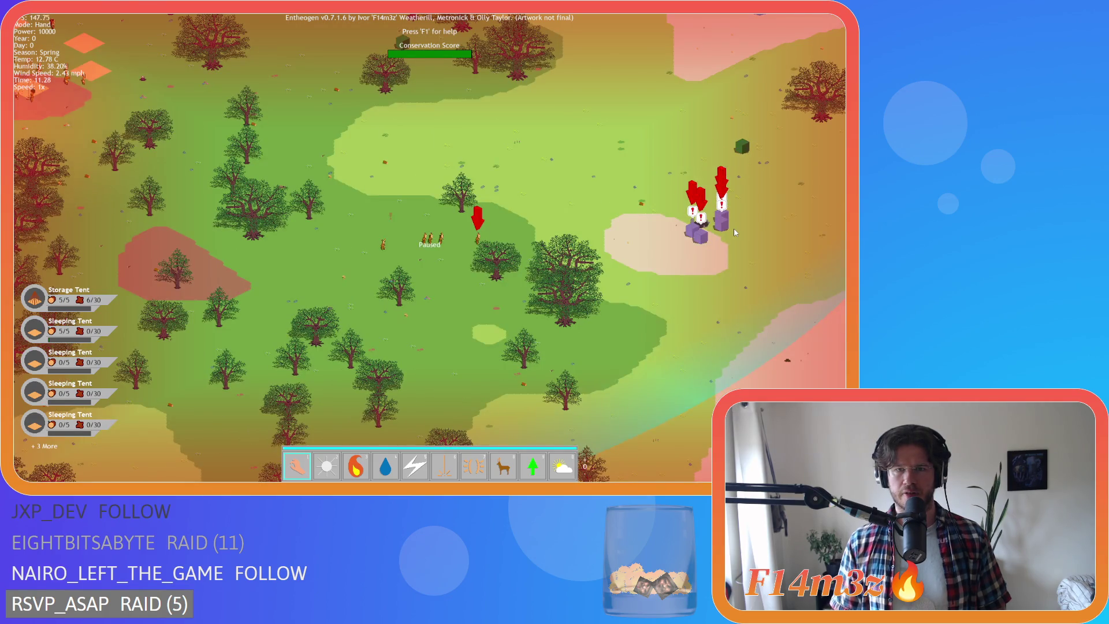
Resume the simulation, pan back to the village, and bring up the tribe overview with T.
key(space)
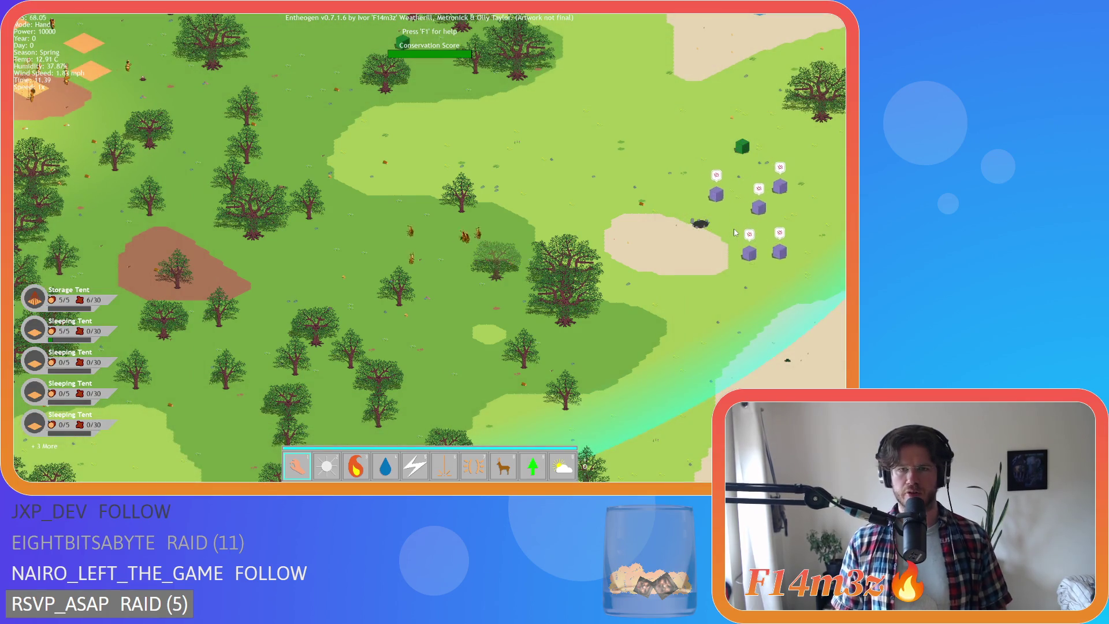
key(Left)
key(Up)
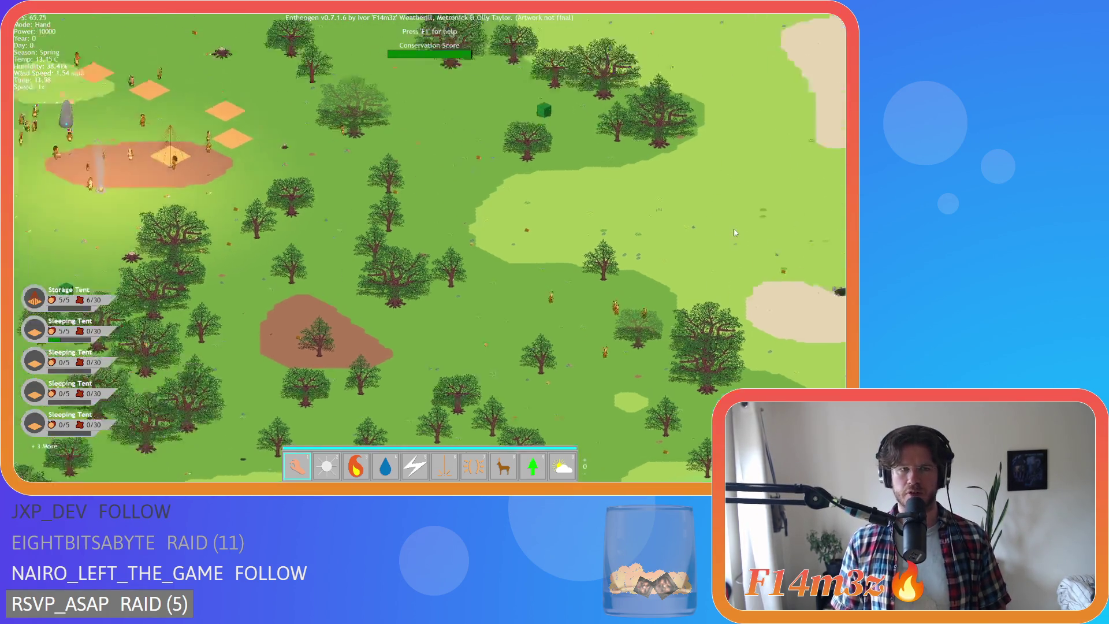
key(Right)
key(Down)
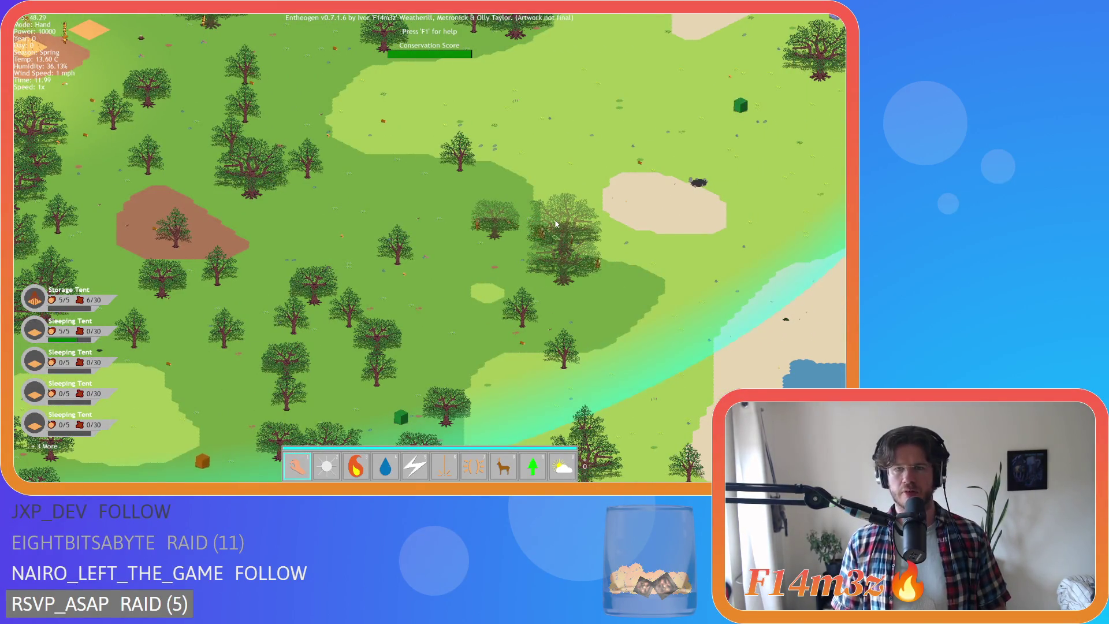
key(Left)
key(Up)
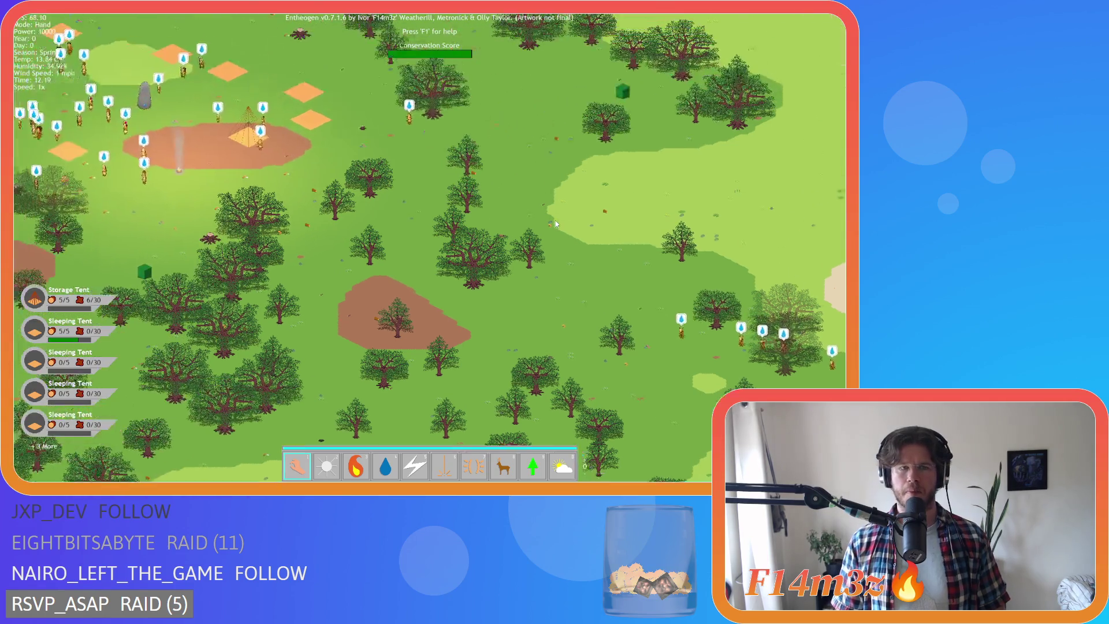
key(Left)
key(Down)
key(t)
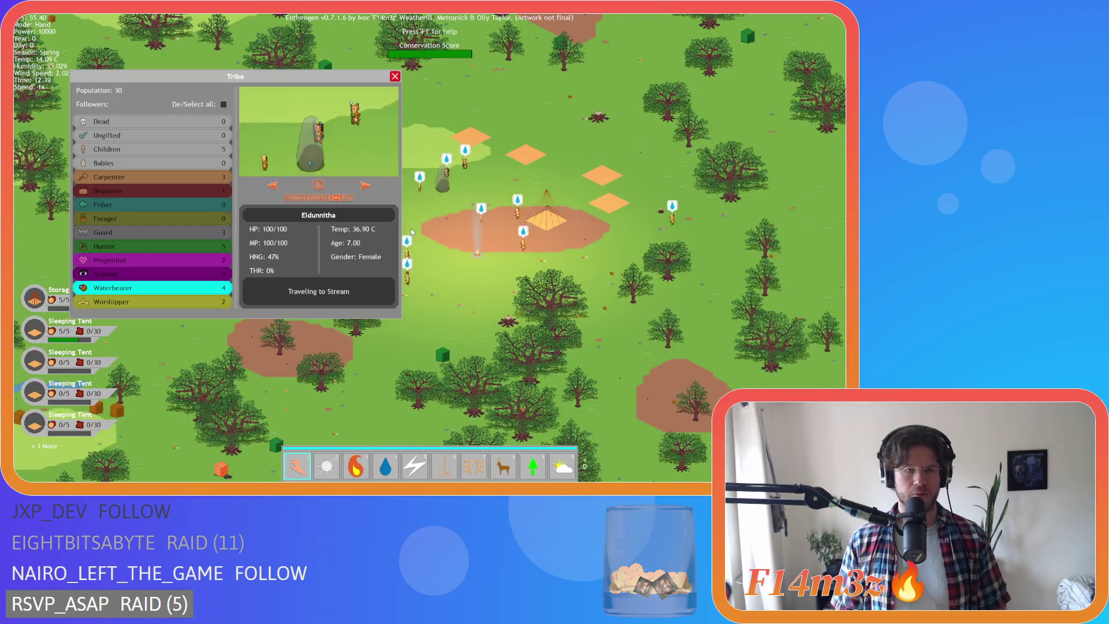
Review Aorintiras, Astereinar, Eldunnitha, Djalakshiran and Narkarg, then close the overview onto the monolith.
click(185, 276)
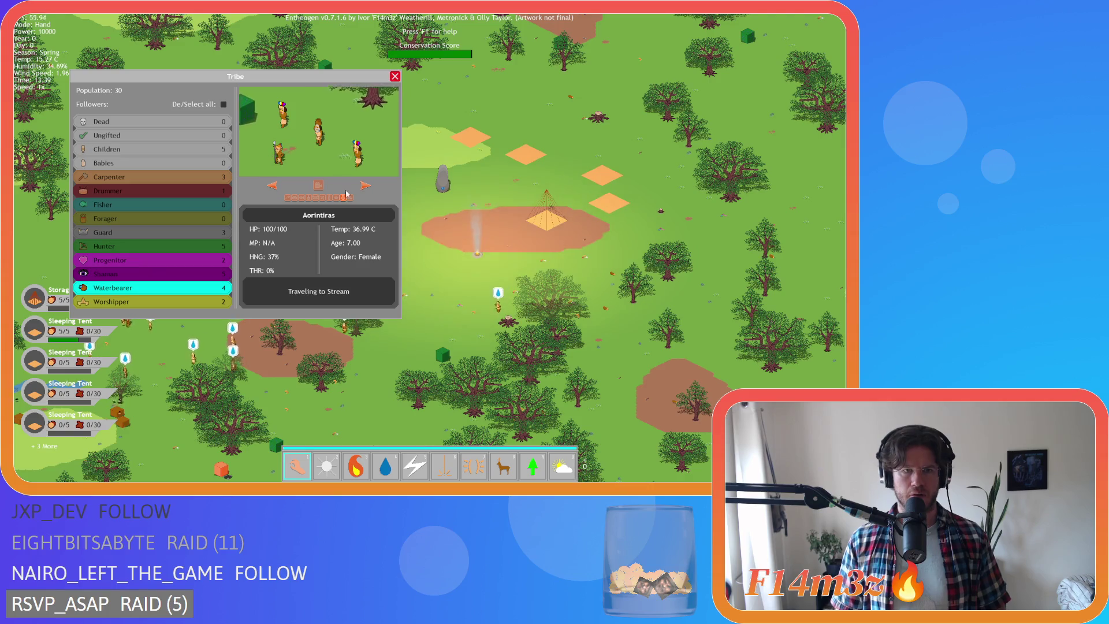
click(365, 185)
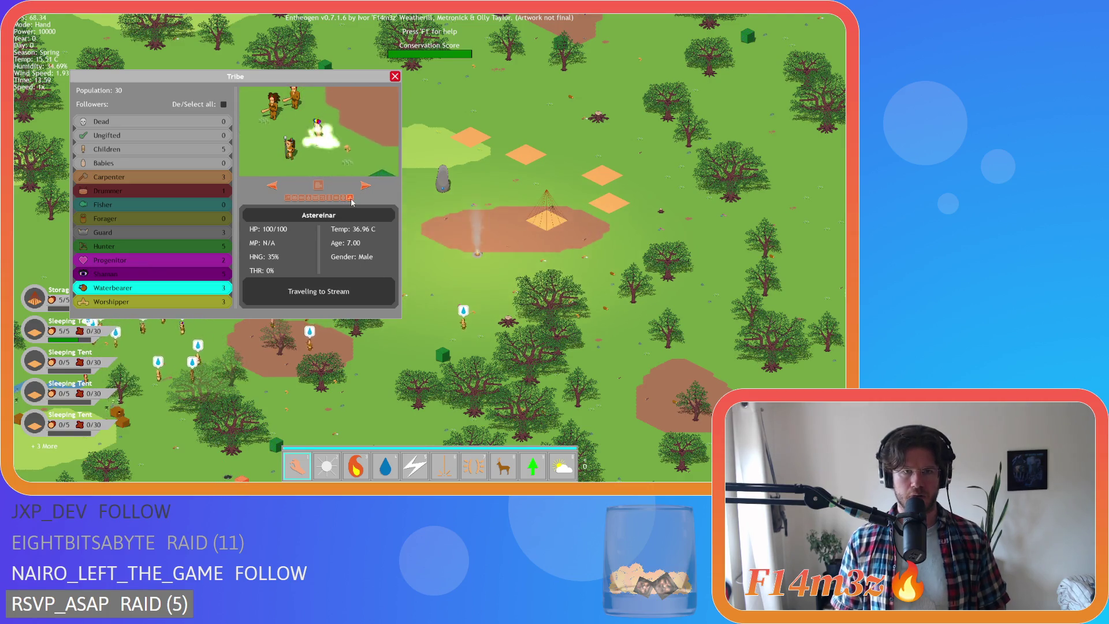
scroll(521, 251, down, 4)
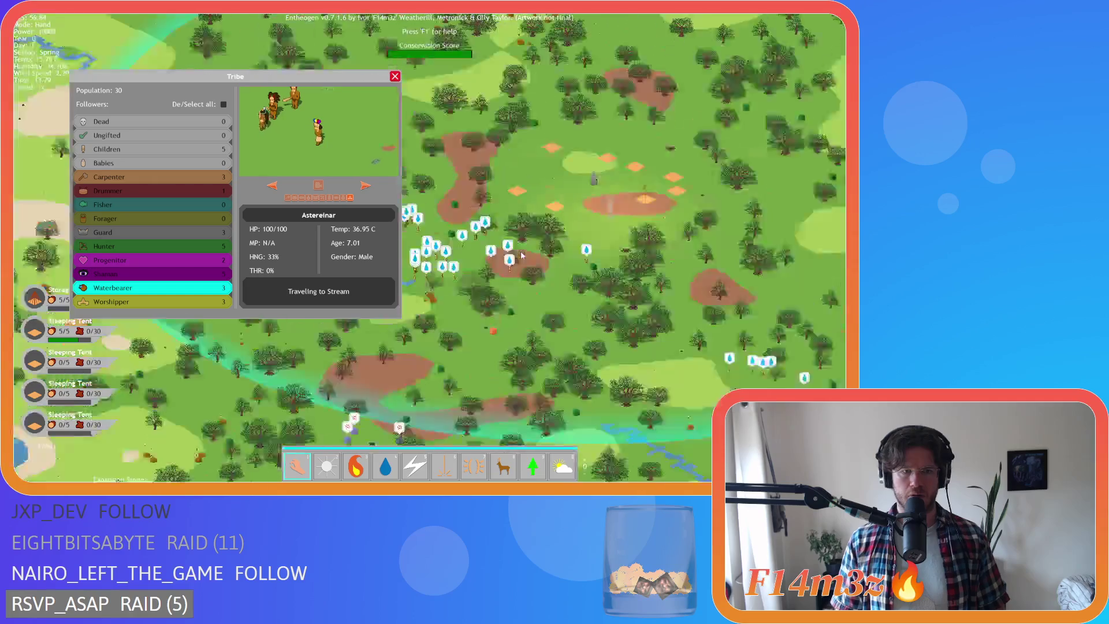
scroll(521, 251, up, 2)
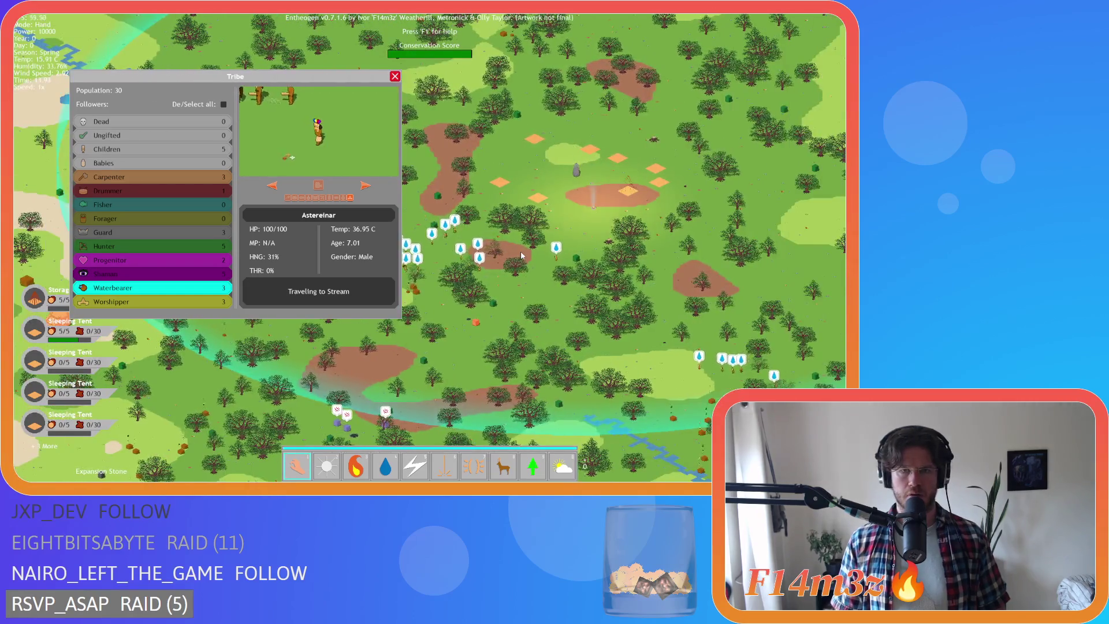
scroll(521, 250, up, 3)
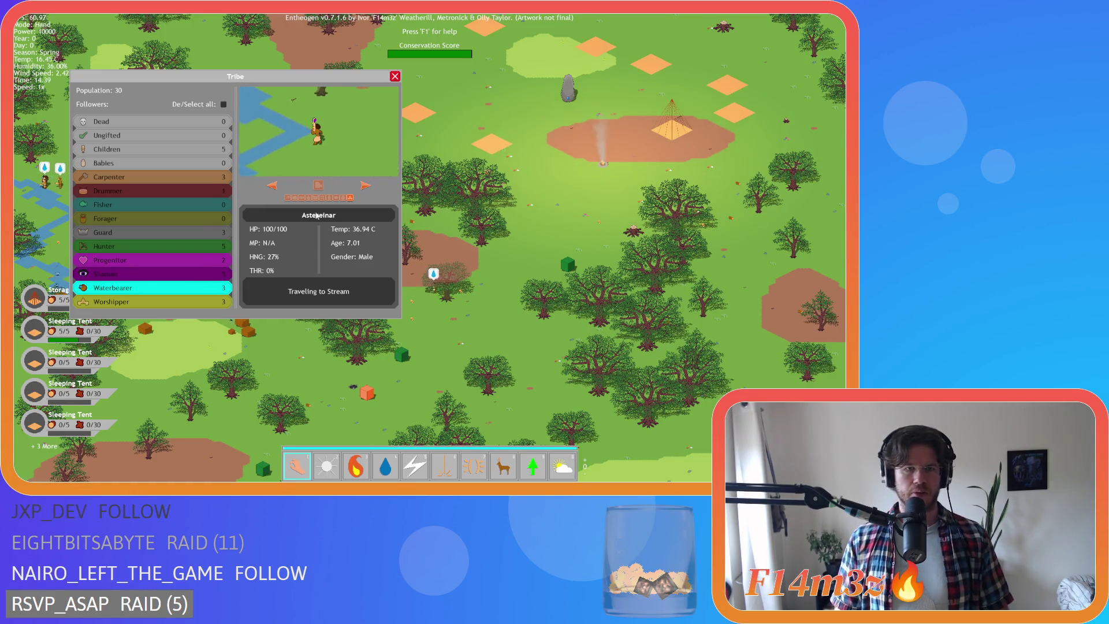
click(364, 190)
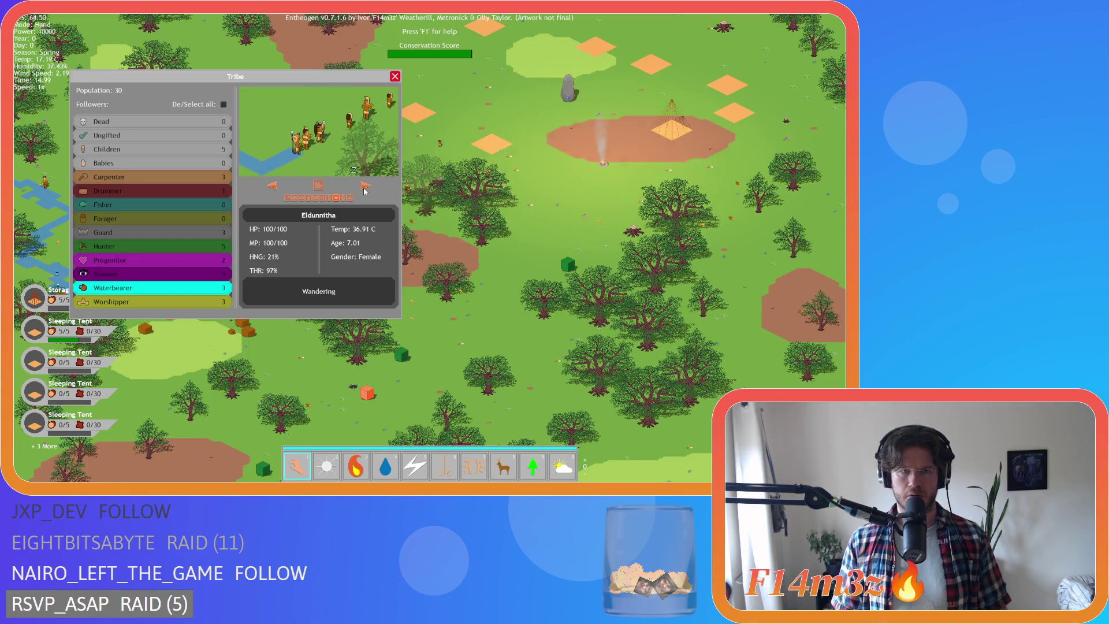
click(365, 187)
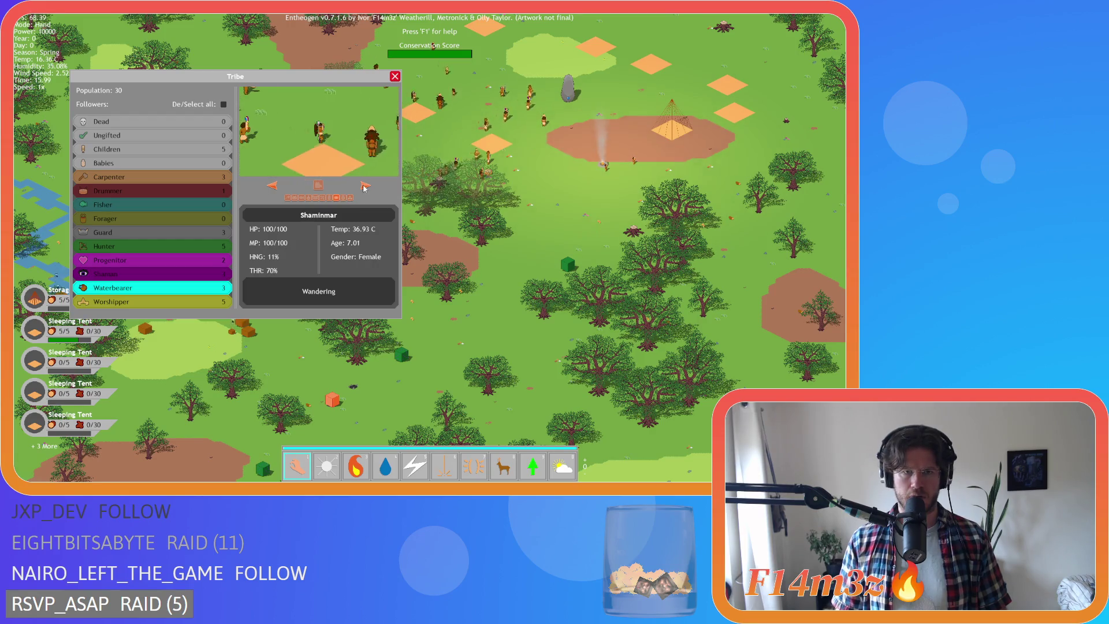
click(365, 187)
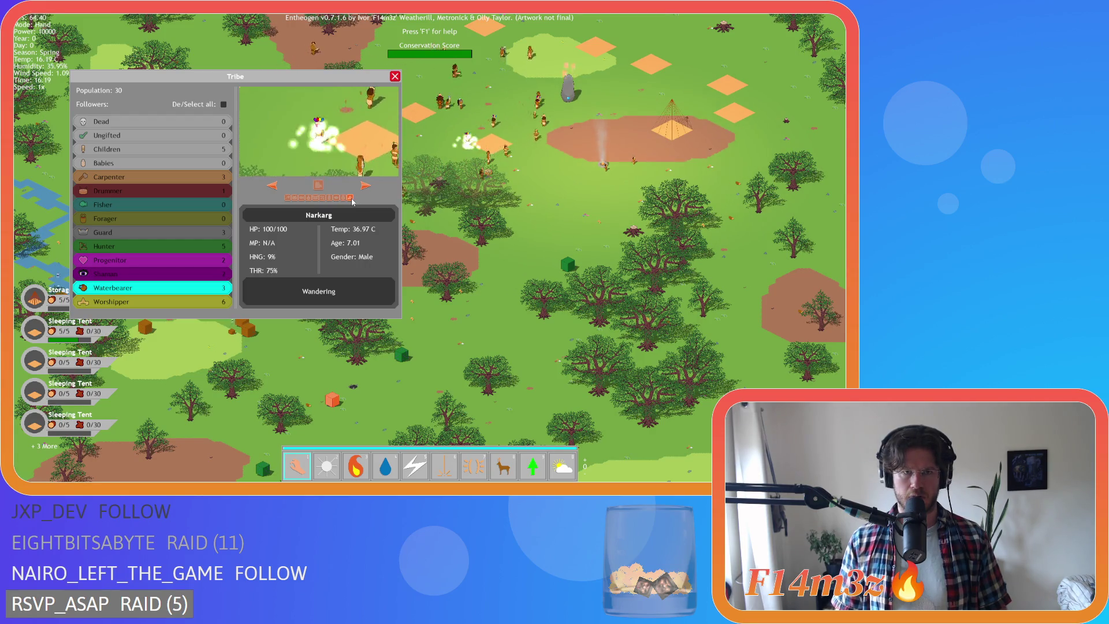
key(Escape)
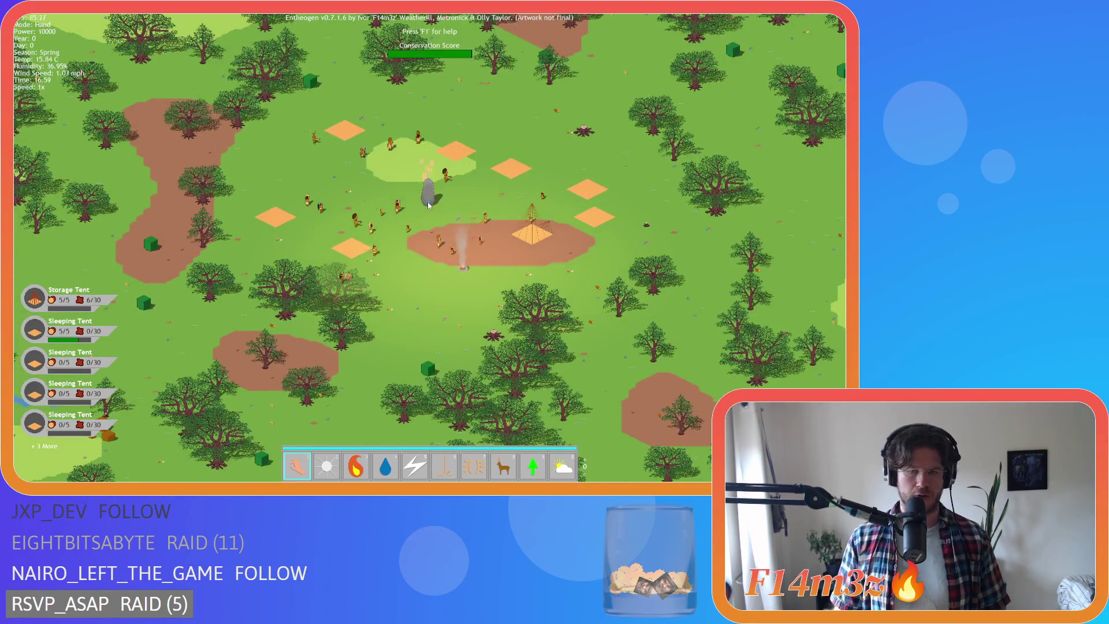
Run the simulation at 8x into night, then pause to show the villagers' alert status overlay.
scroll(428, 204, up, 3)
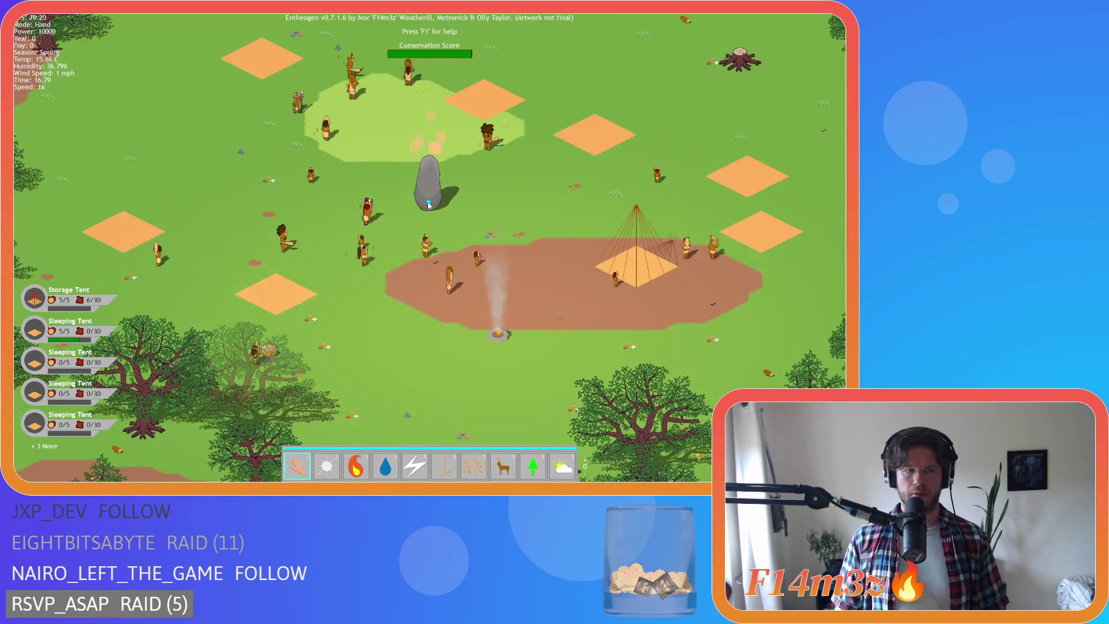
key(plus)
key(plus)
key(plus)
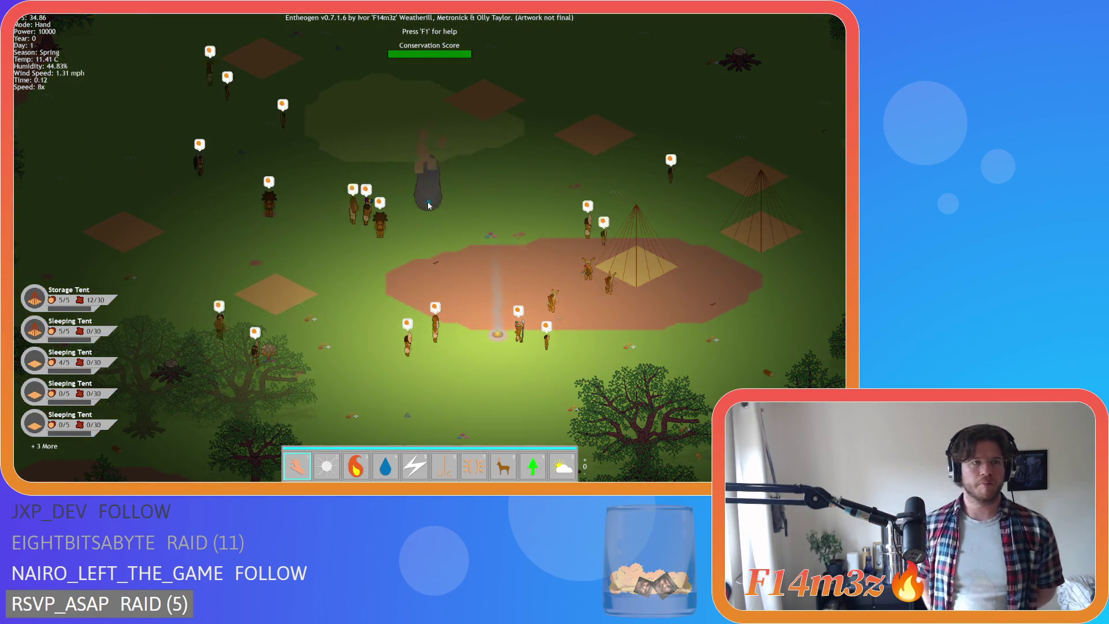
key(space)
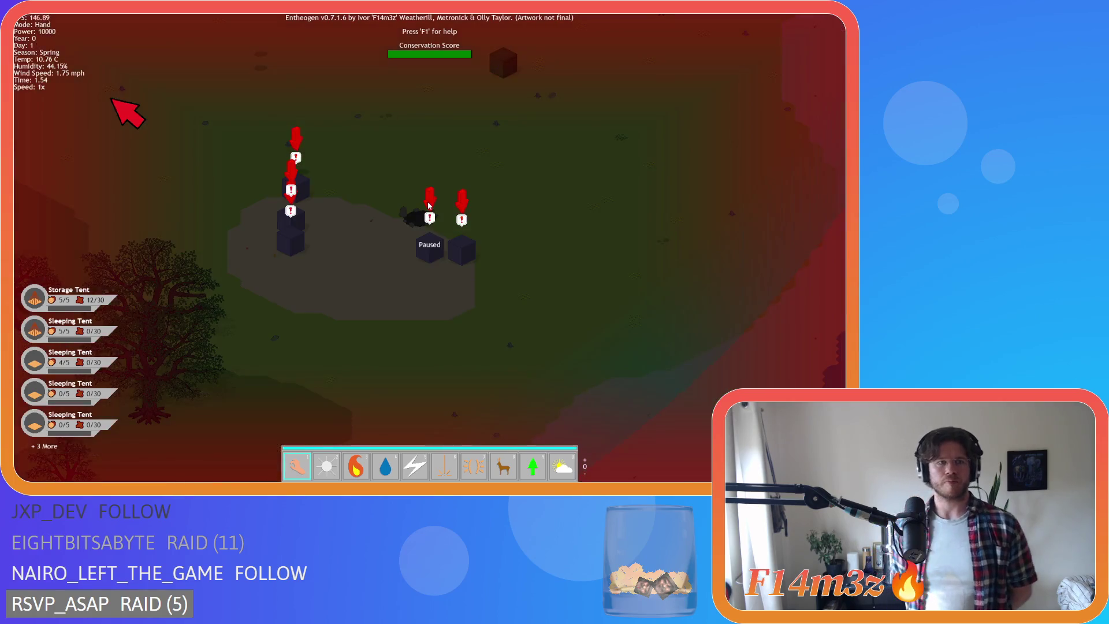
scroll(429, 205, down, 3)
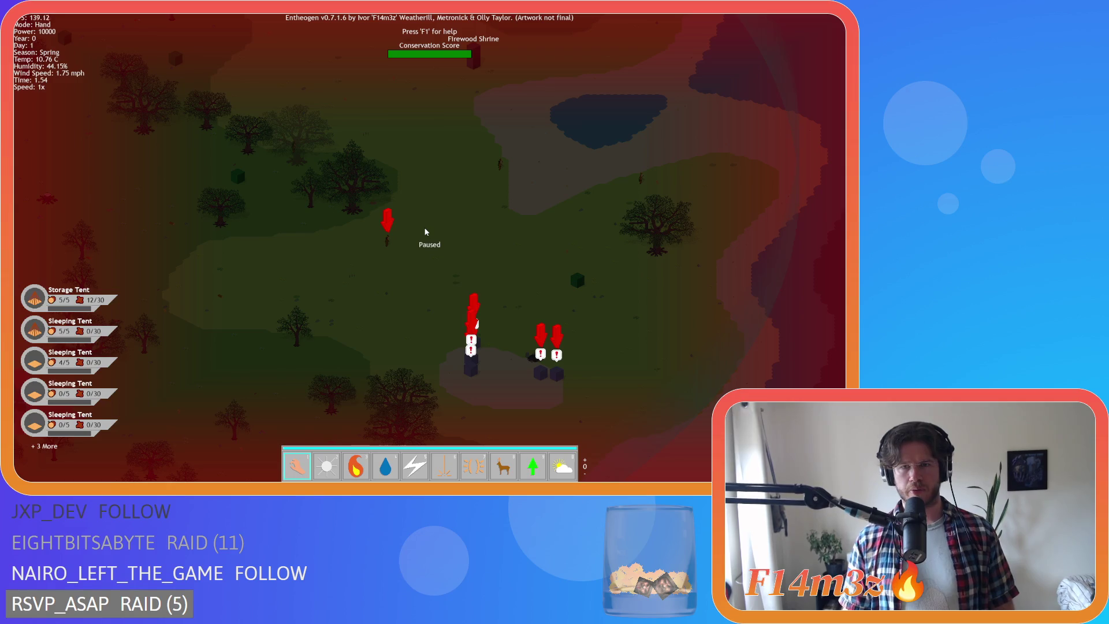
scroll(426, 232, up, 3)
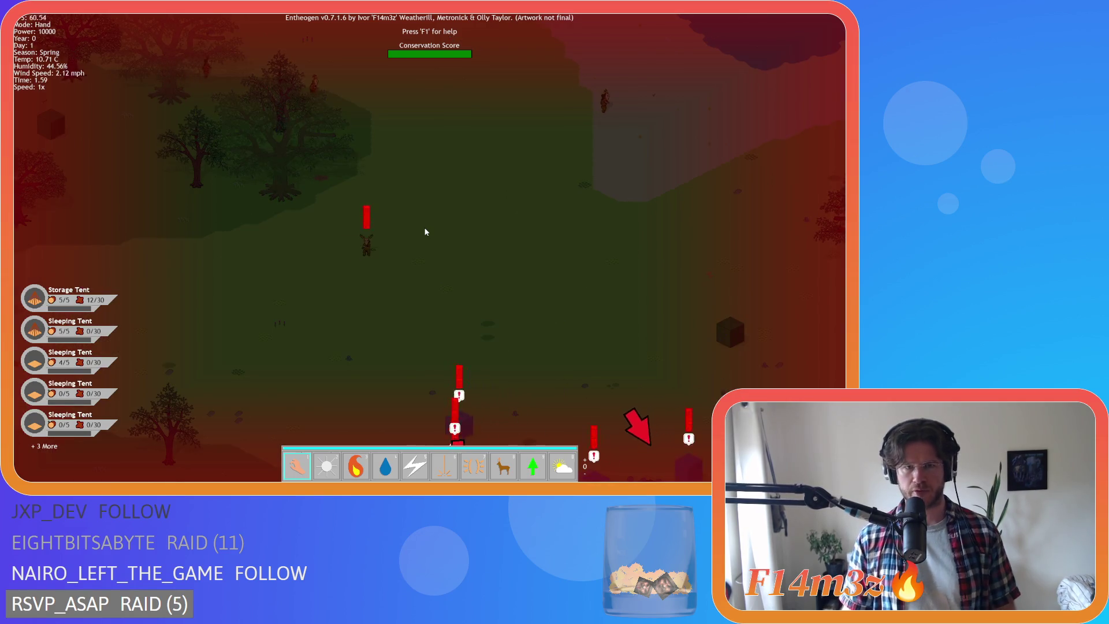
Pan across several forest areas back toward the settlement and resume at normal 1x speed.
key(a)
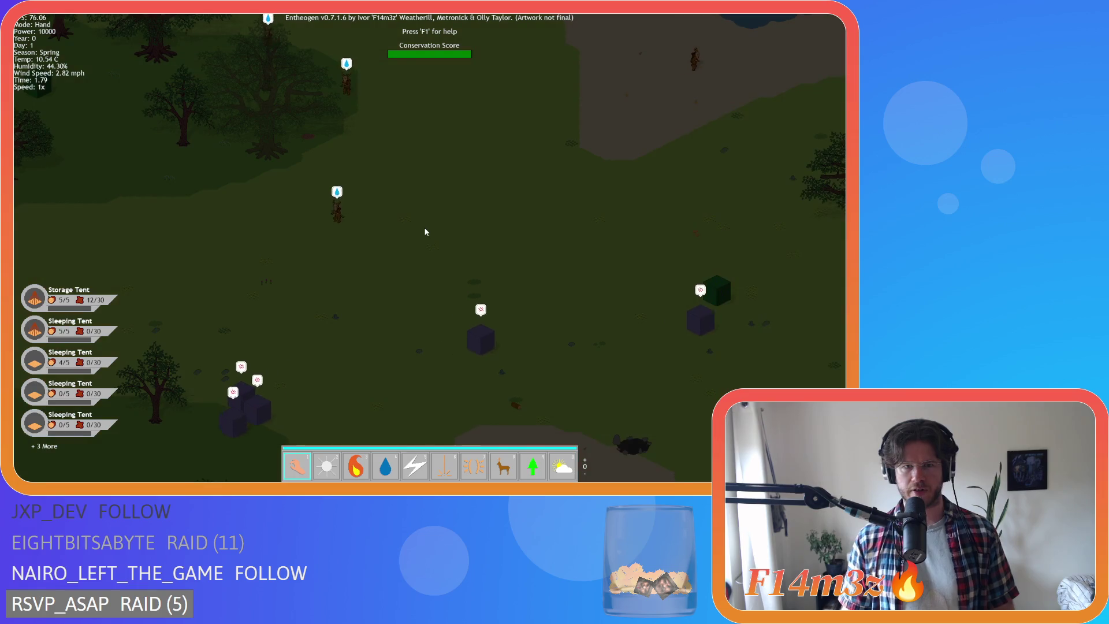
key(a)
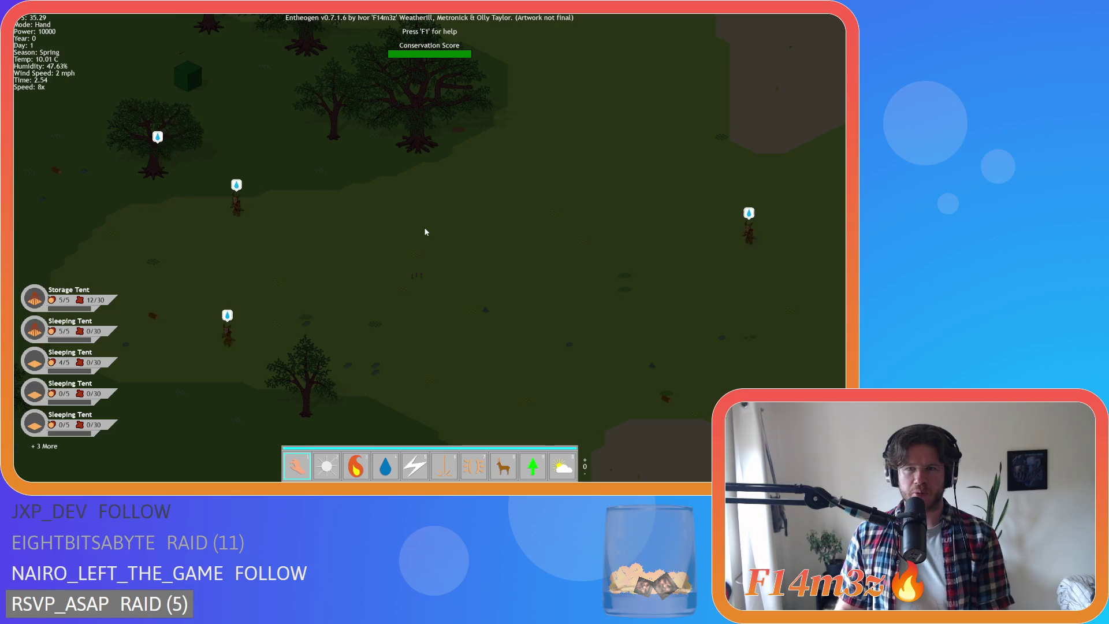
key(s)
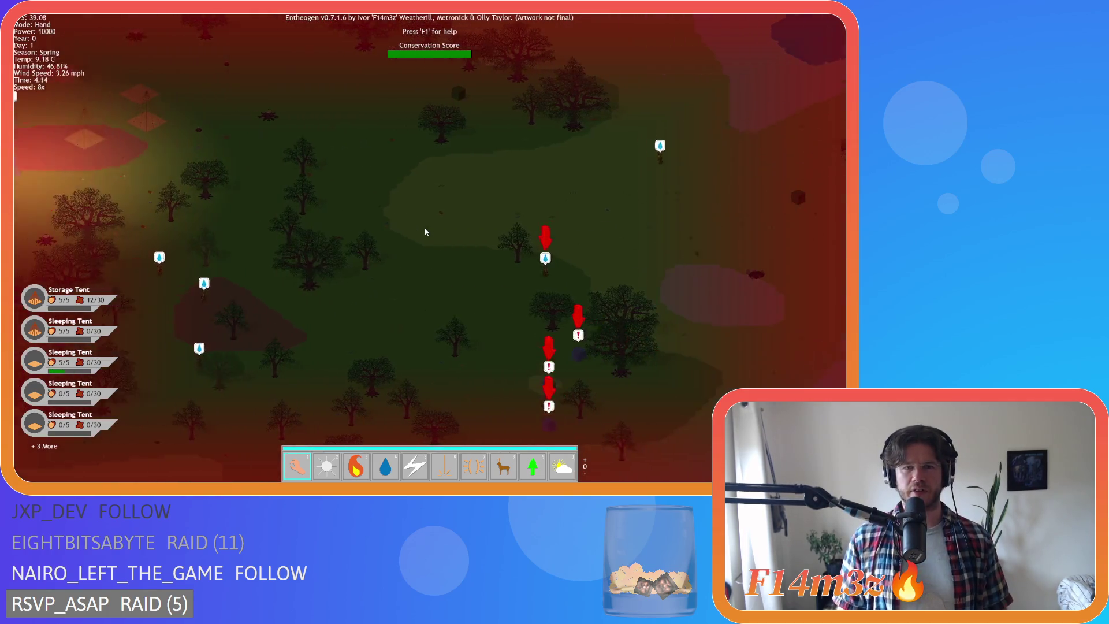
key(s)
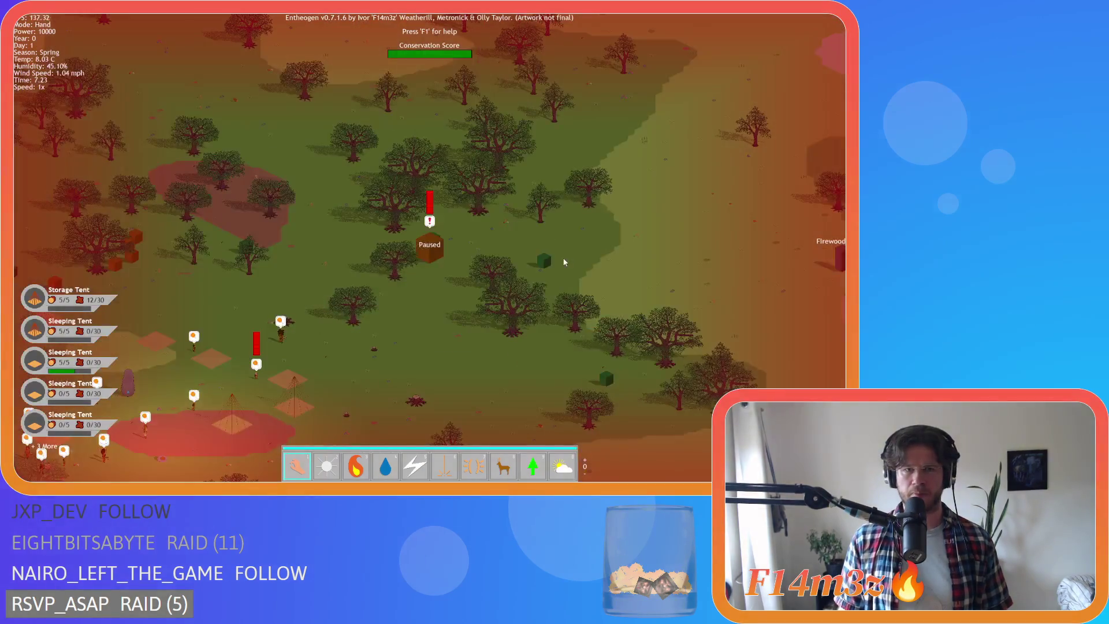
key(a)
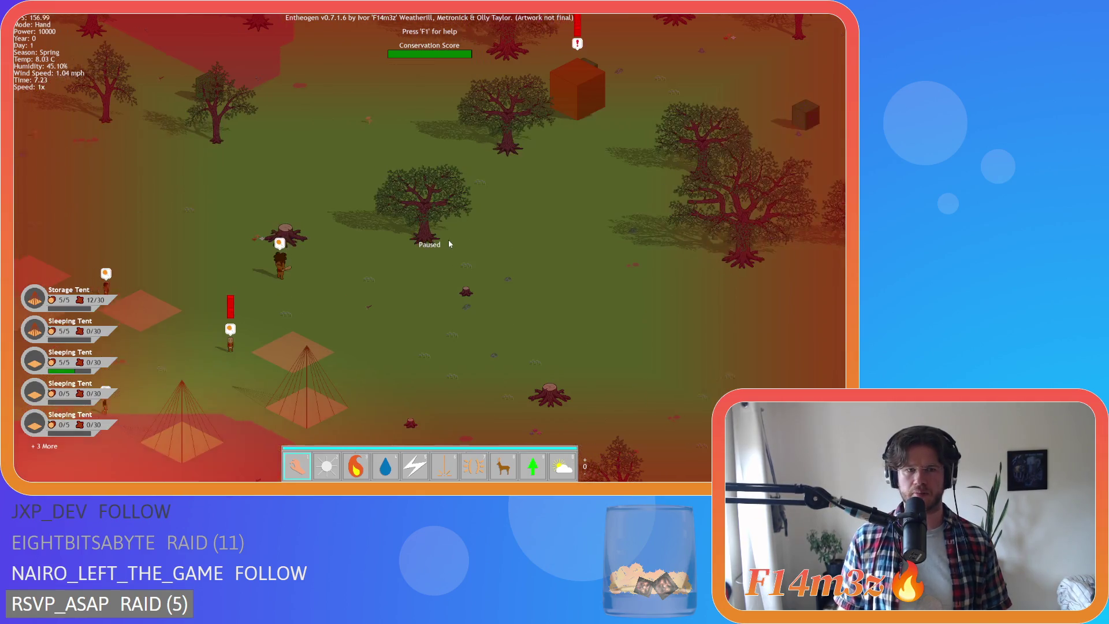
scroll(448, 240, up, 5)
scroll(389, 302, down, 3)
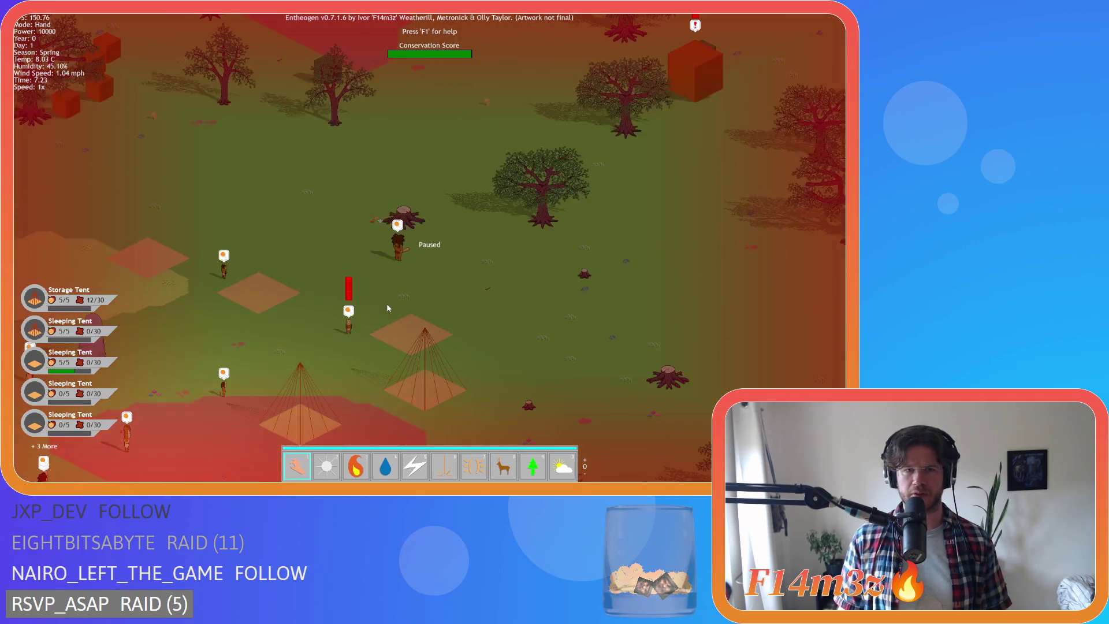
key(space)
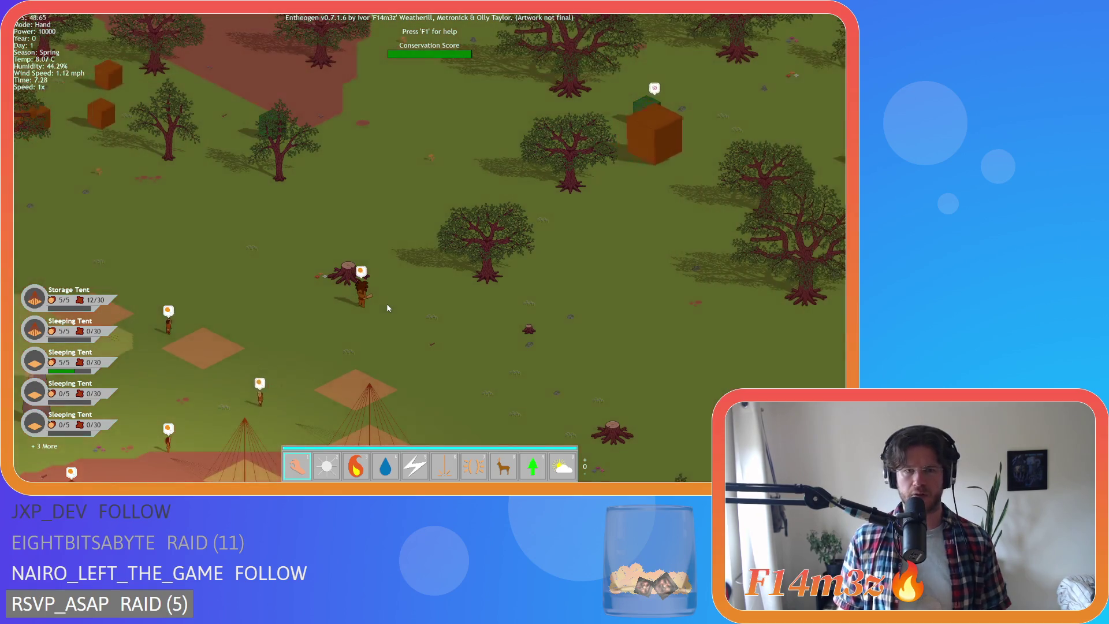
key(a)
scroll(387, 306, down, 10)
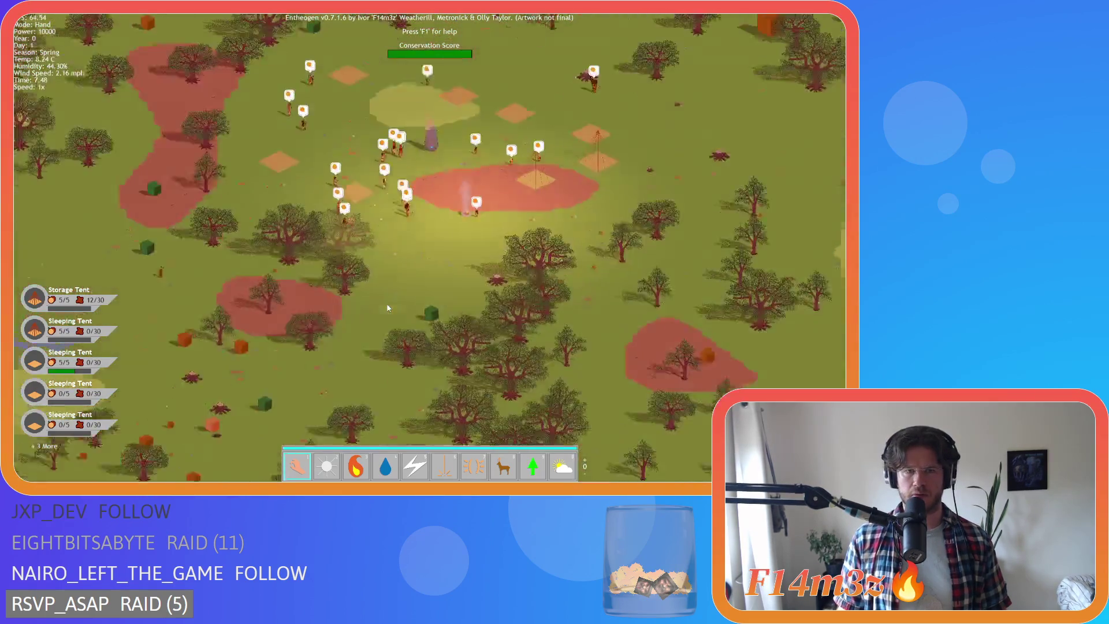
Speed the game up to 8x and pan east toward the Firewood Shrine, then jump back to the village.
scroll(387, 306, up, 10)
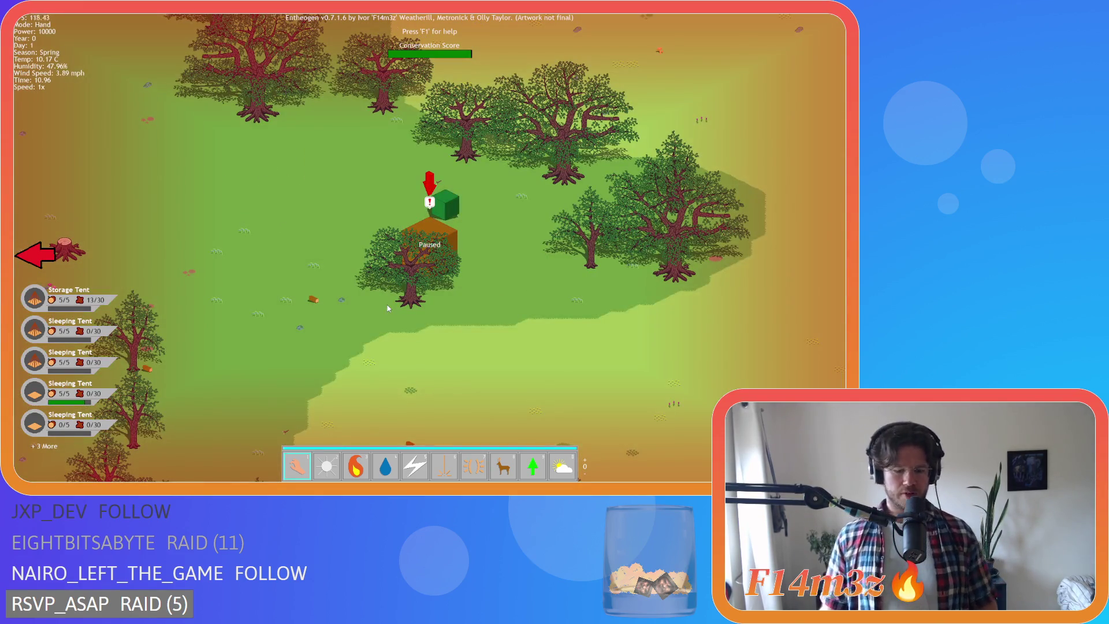
scroll(387, 308, down, 5)
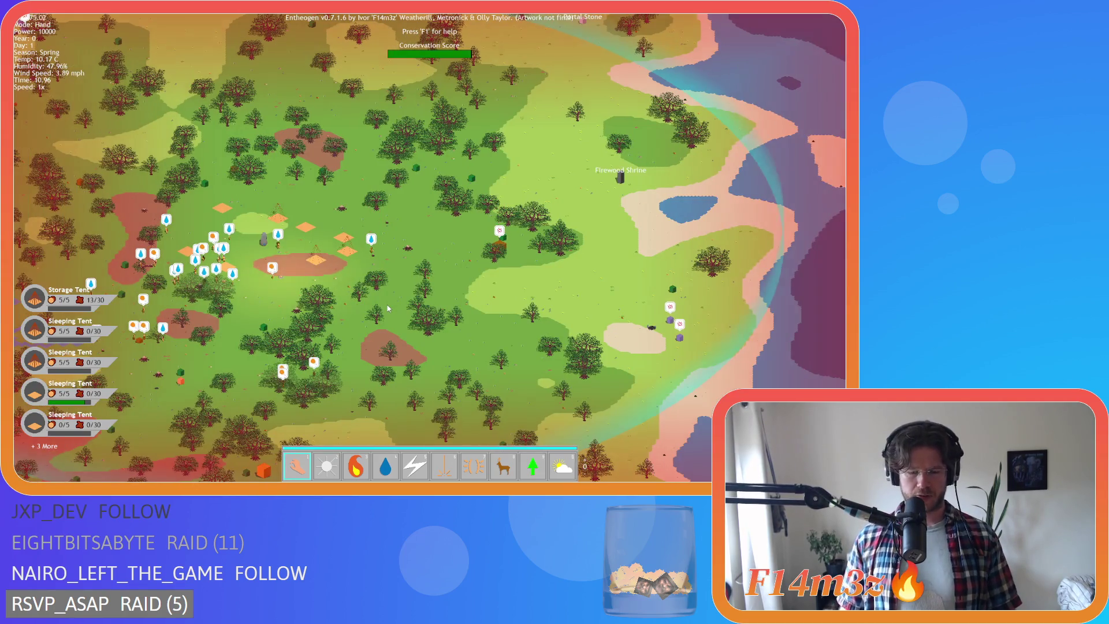
scroll(387, 307, up, 5)
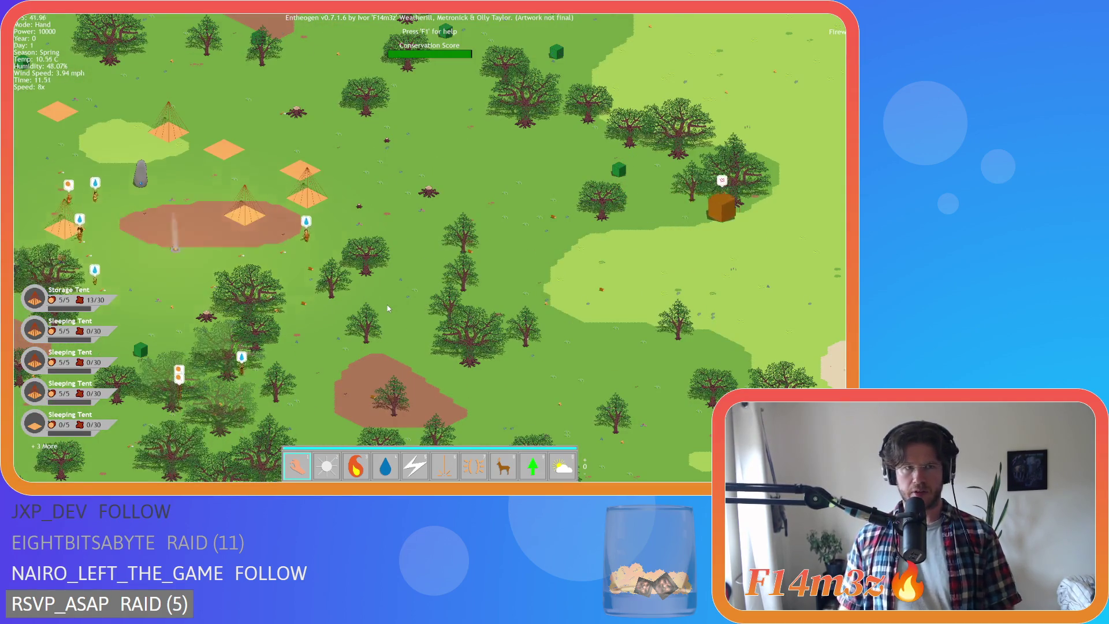
key(Down)
key(e)
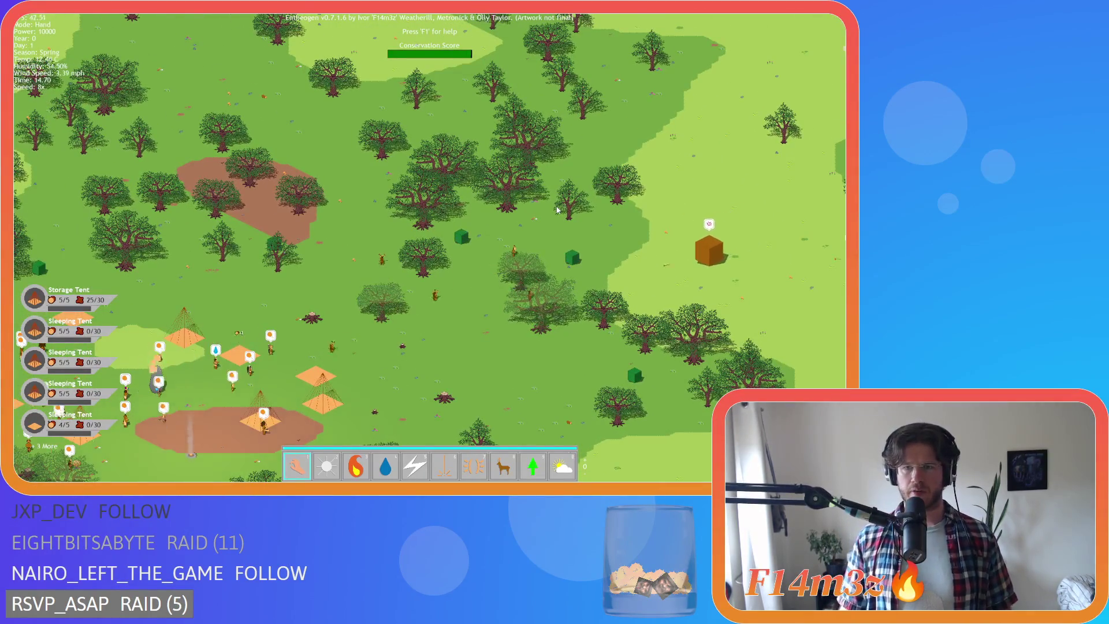
key(d)
key(d)
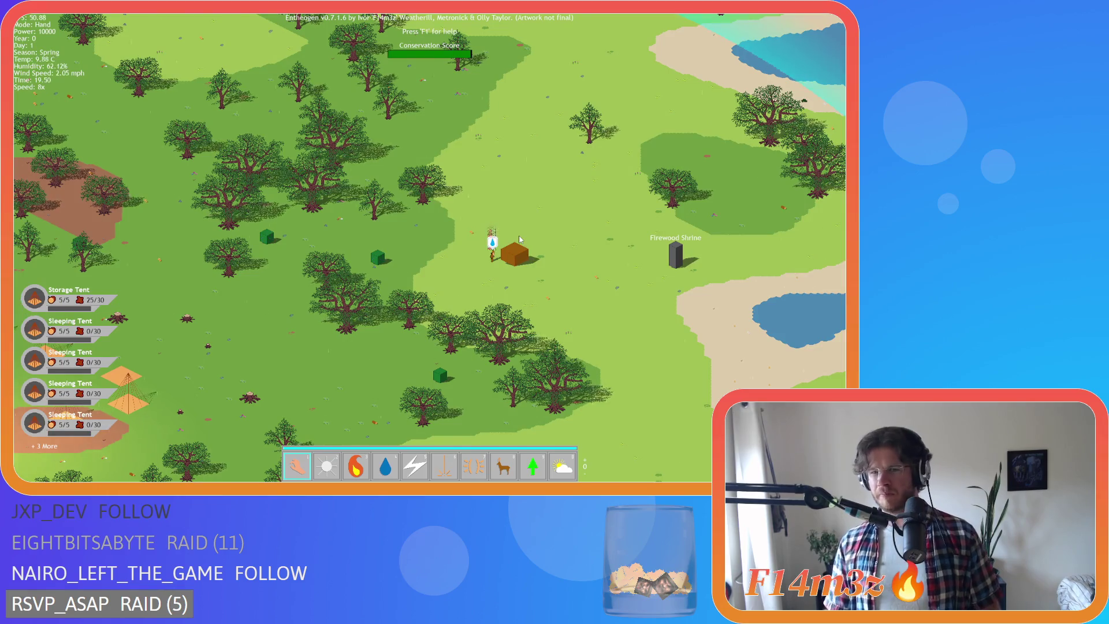
key(space)
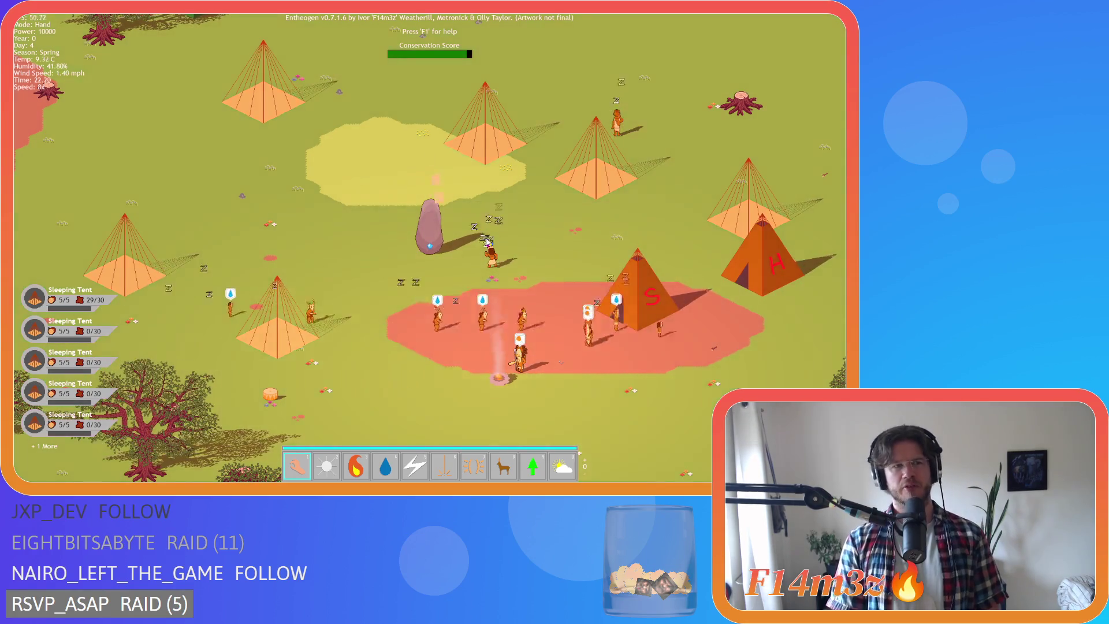
Check the overview map, briefly select Divine Protection then Hand, and set speed to 2x.
key(space)
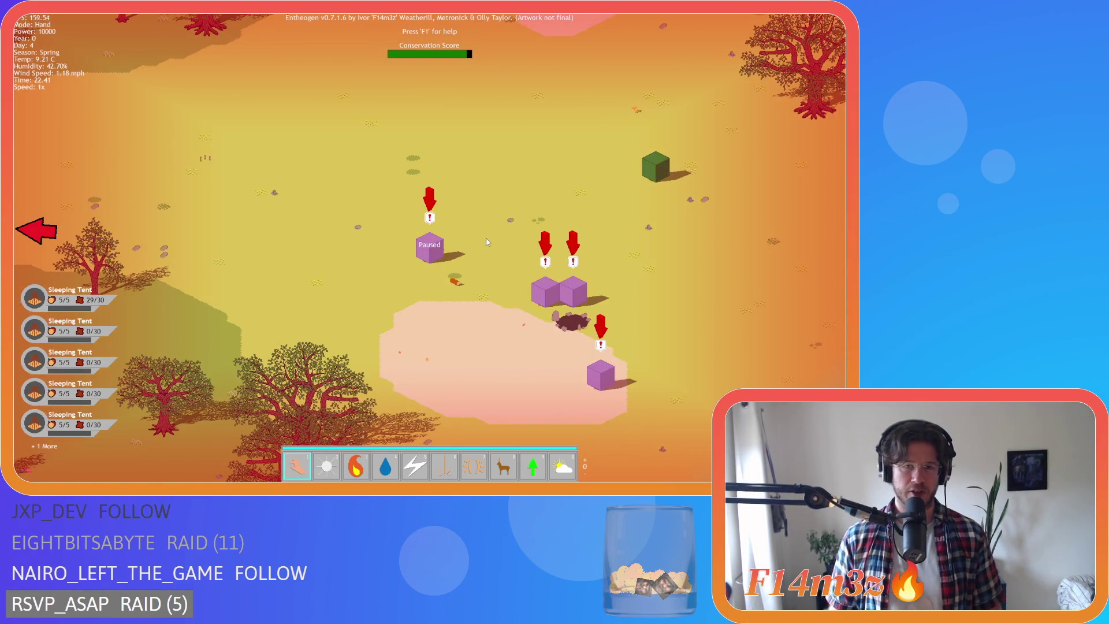
scroll(487, 241, down, 3)
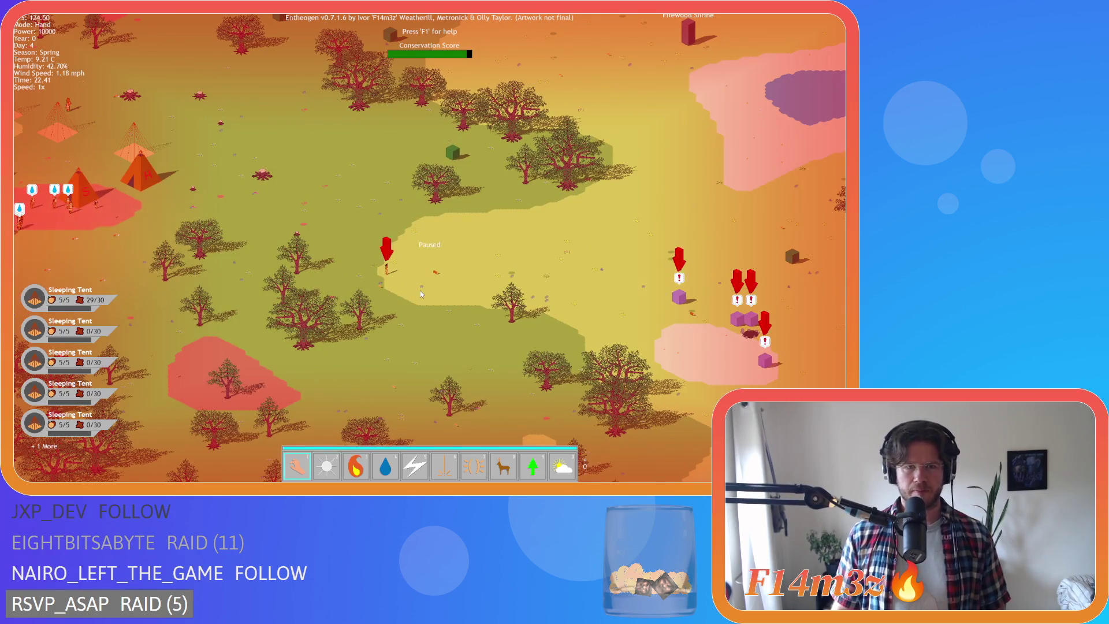
key(space)
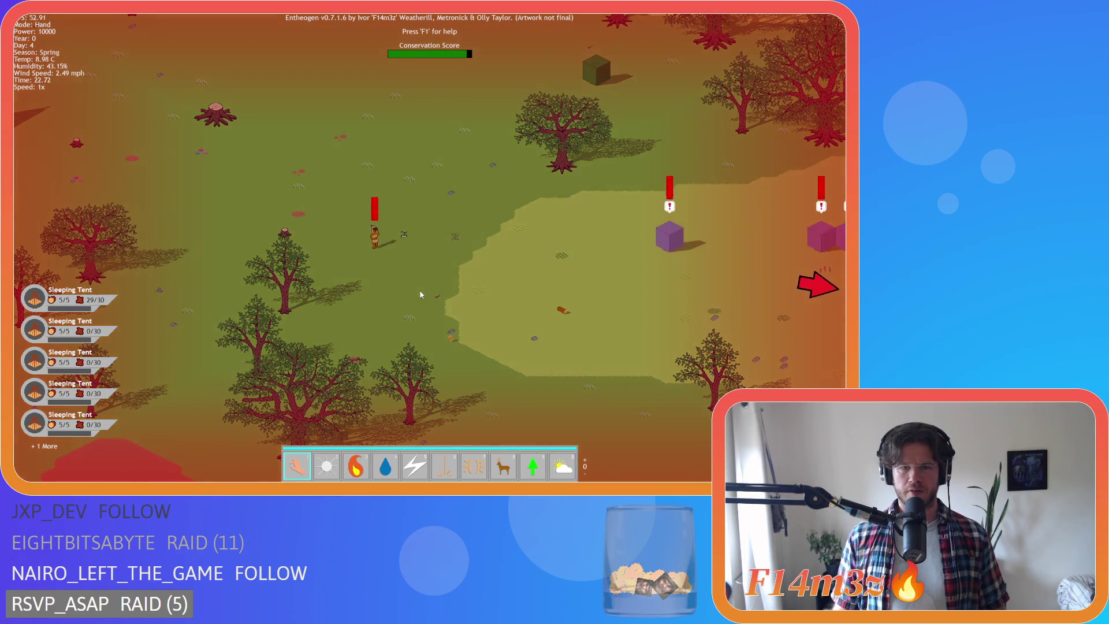
key(7)
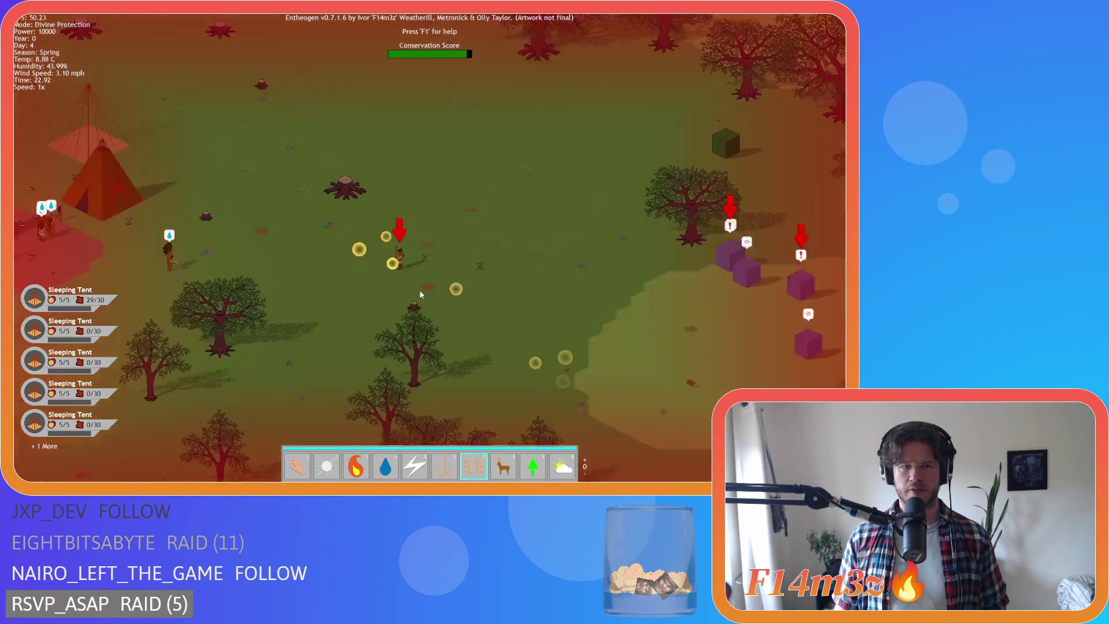
key(1)
key(plus)
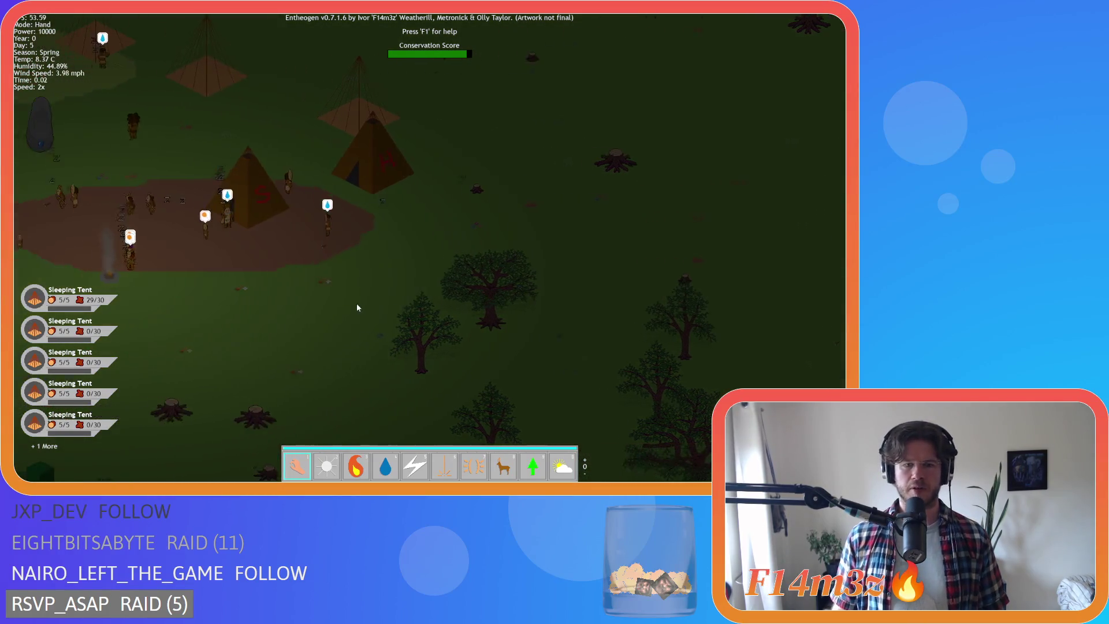
Drop firewood beside the camp fire pit, return to the Hand power, and run at 8x.
key(Tab)
key(3)
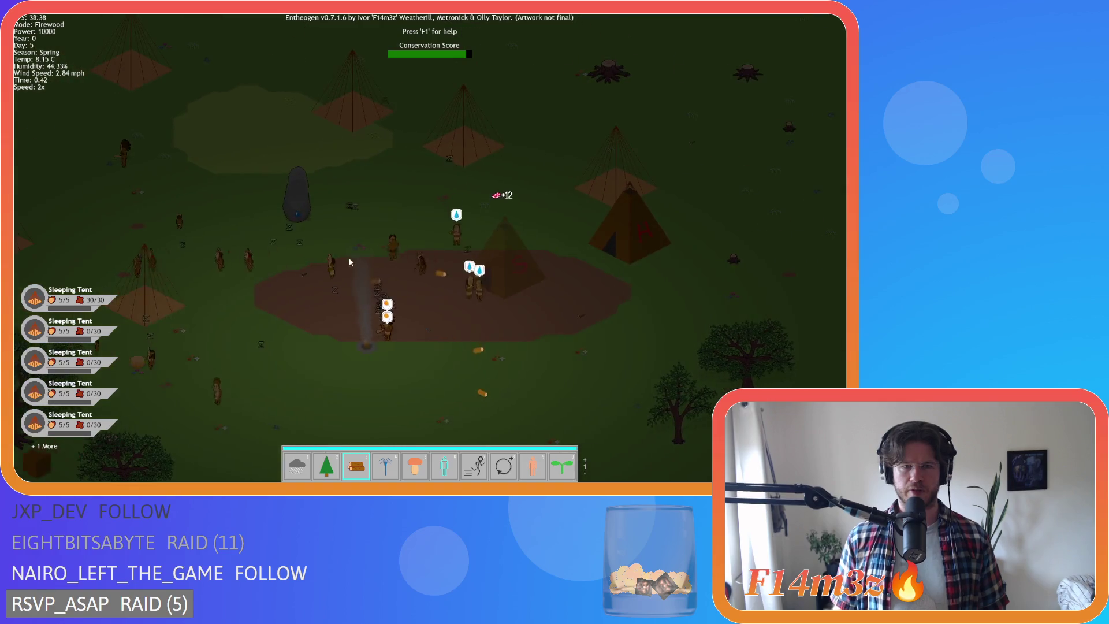
click(423, 283)
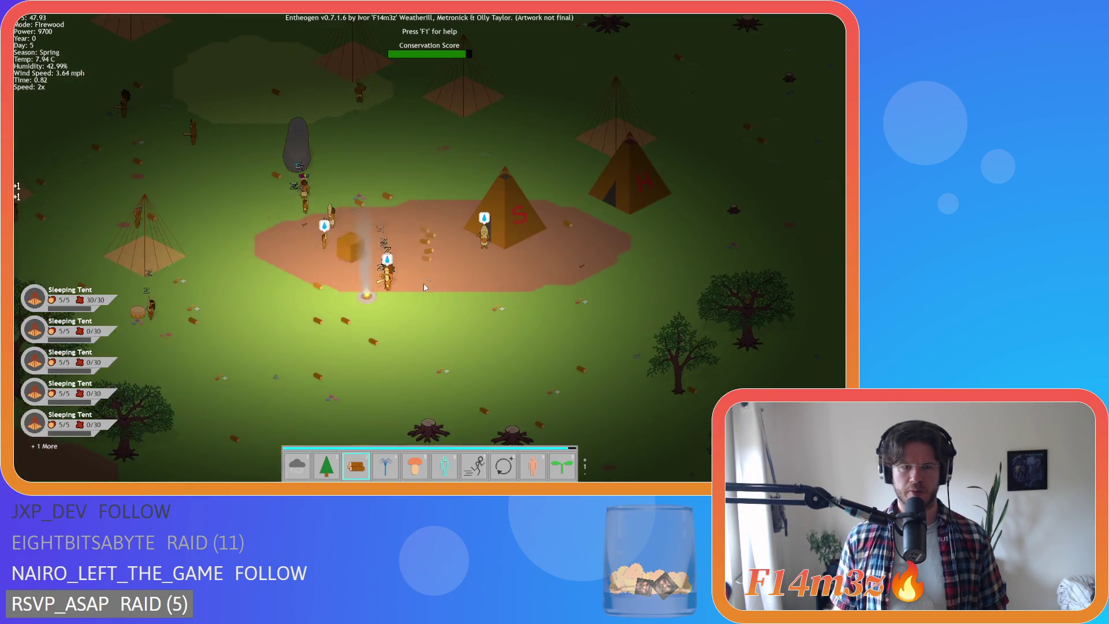
key(Tab)
key(plus)
key(plus)
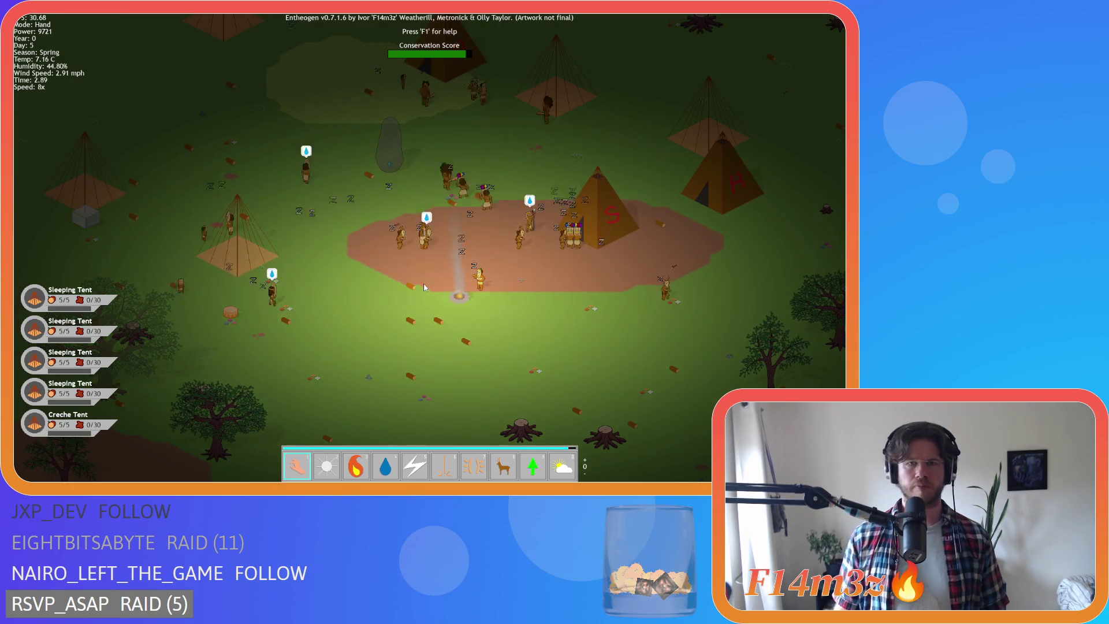
key(Up)
key(Left)
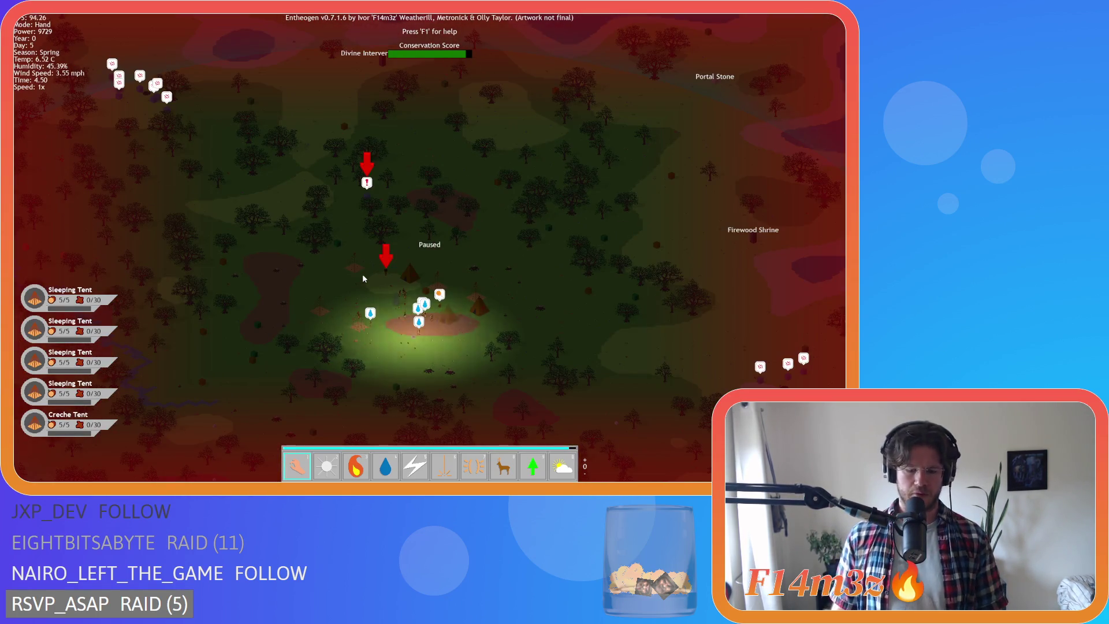
Resume the game, zoom around the camp, and let the tribe run at 4x speed.
key(space)
scroll(362, 274, down, 5)
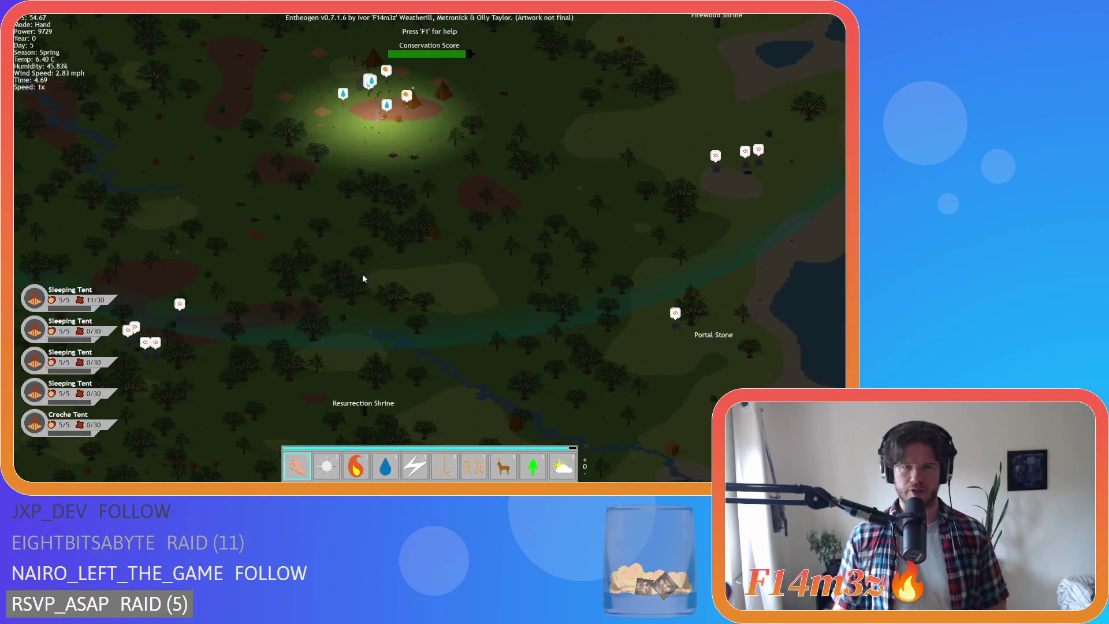
scroll(363, 277, up, 5)
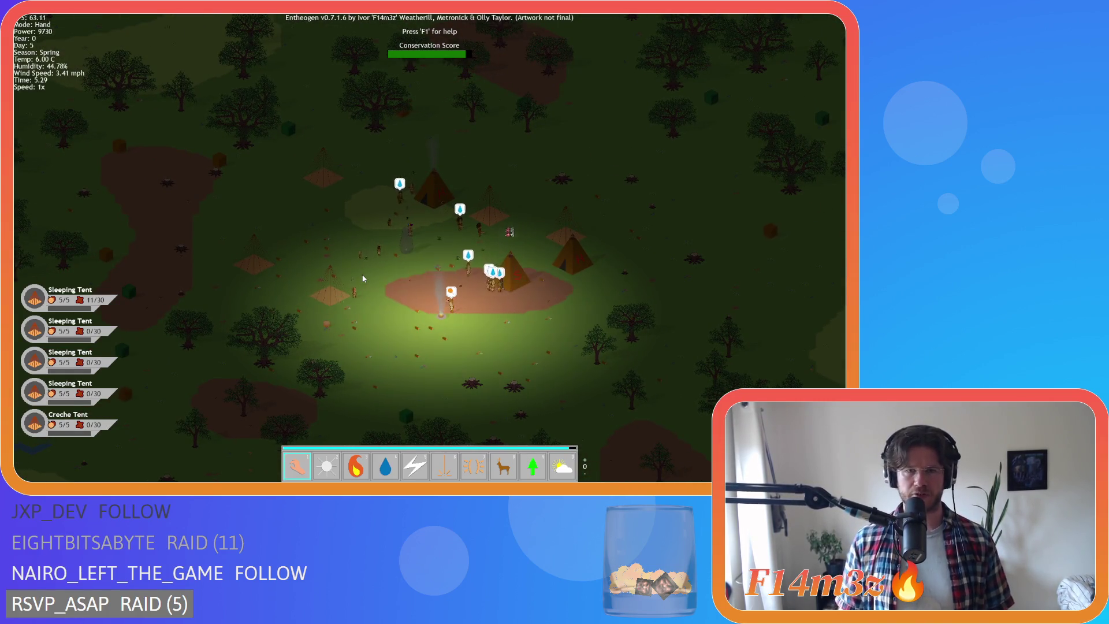
scroll(363, 279, up, 5)
key(plus)
key(plus)
key(plus)
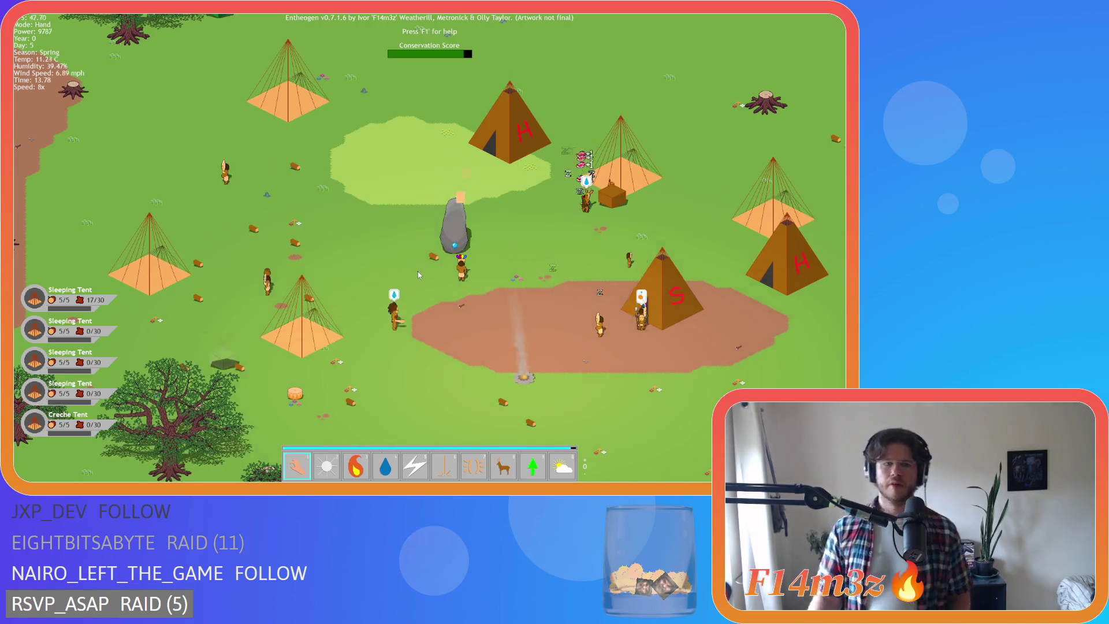
scroll(417, 274, down, 5)
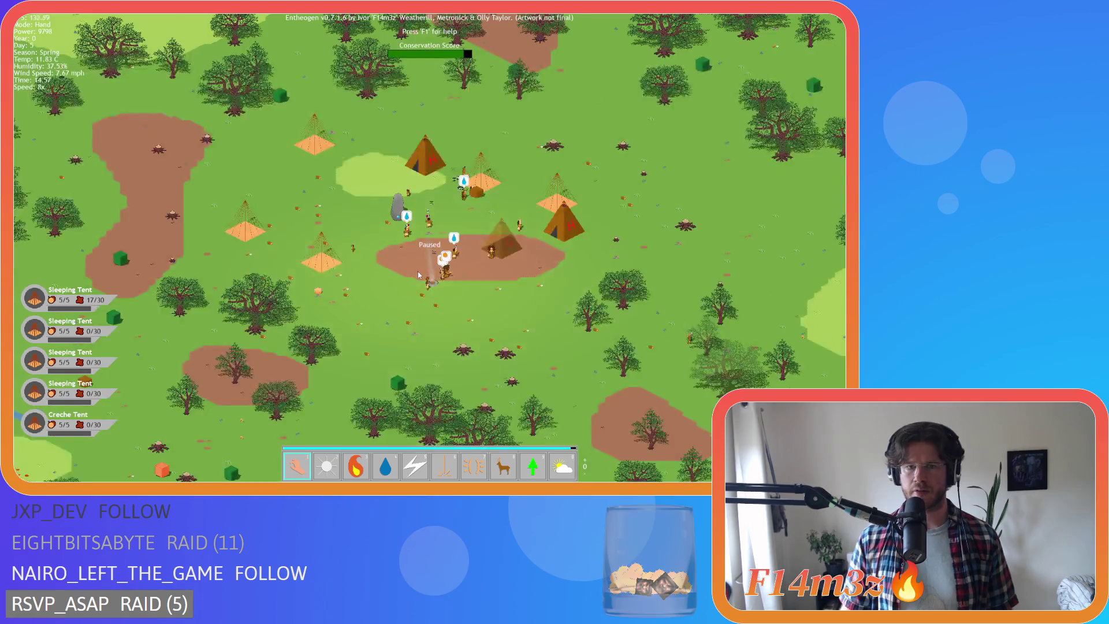
scroll(418, 274, up, 5)
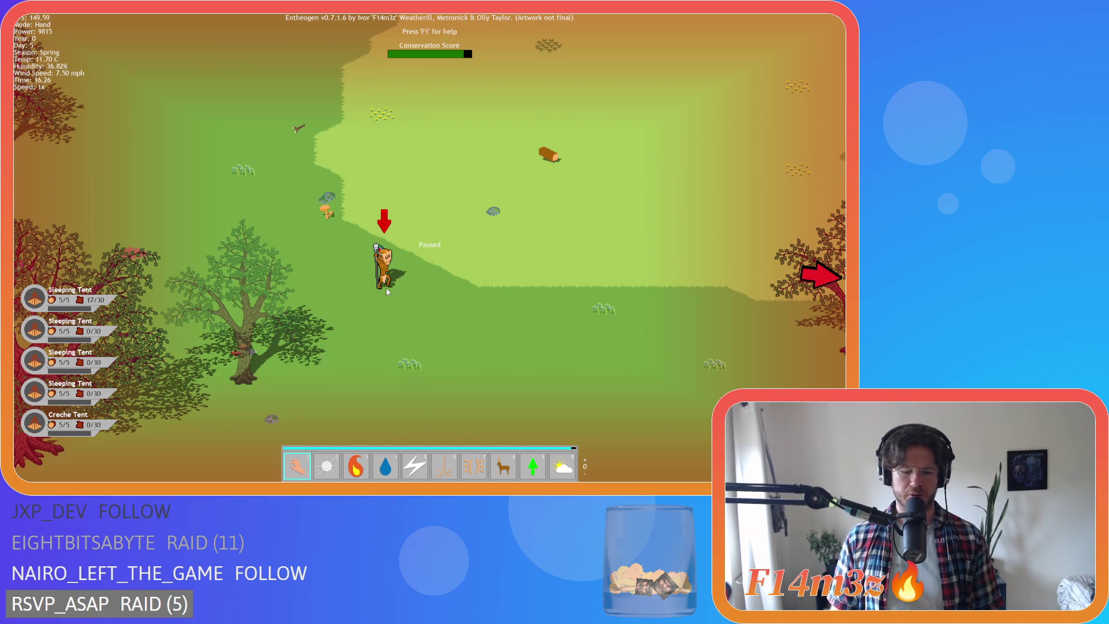
Glance at the tribe's storage inventory, then carry a villager from the camp into the forest.
key(i)
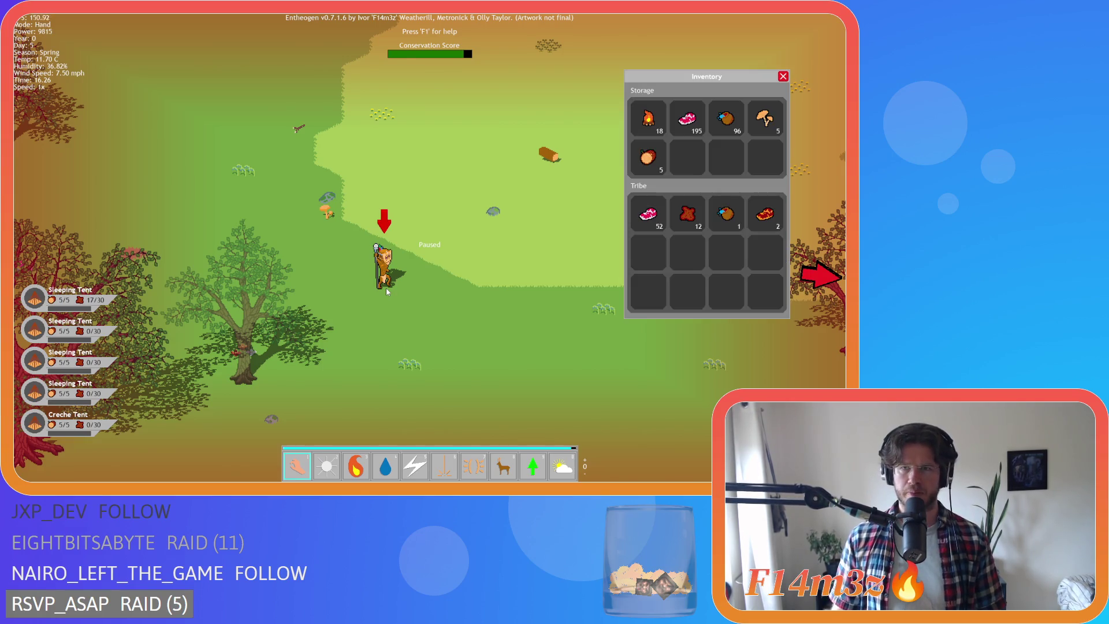
key(i)
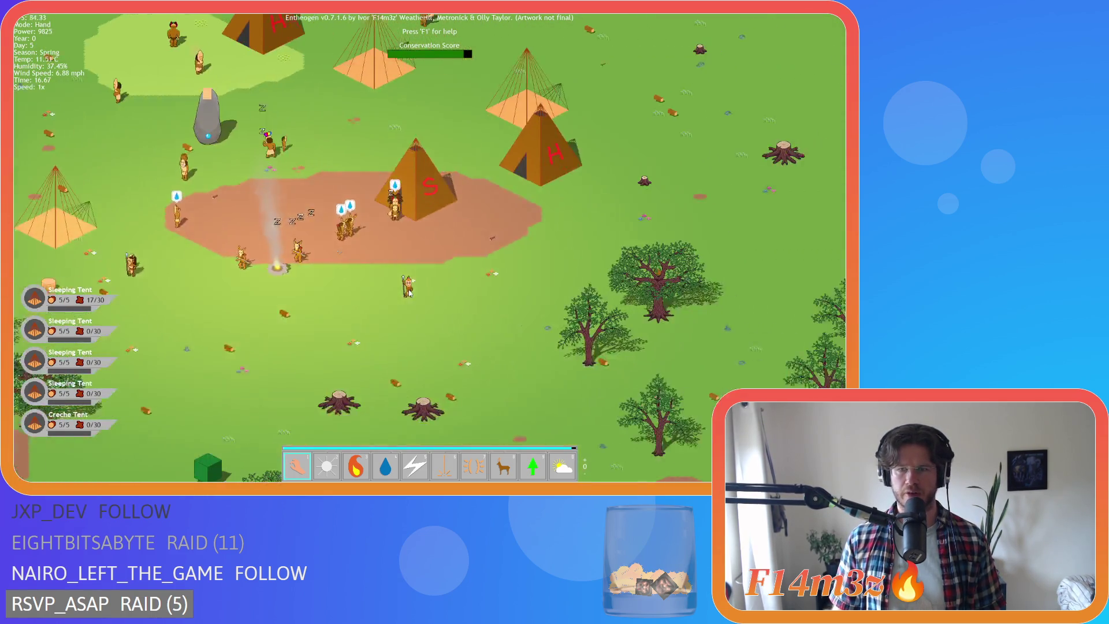
mouse_move(409, 293)
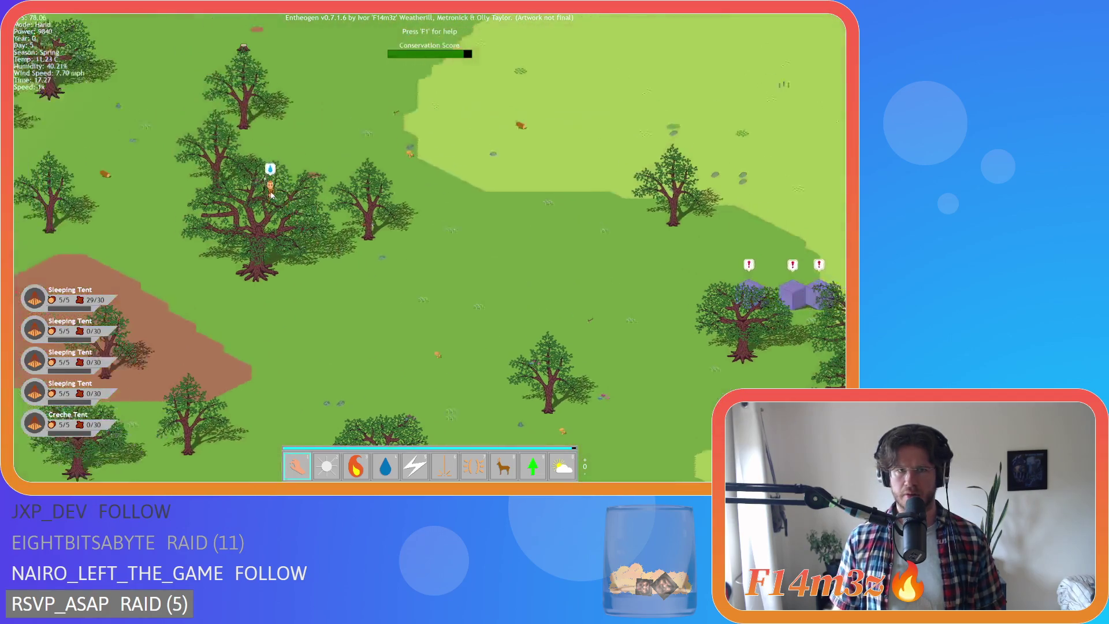
mouse_move(287, 218)
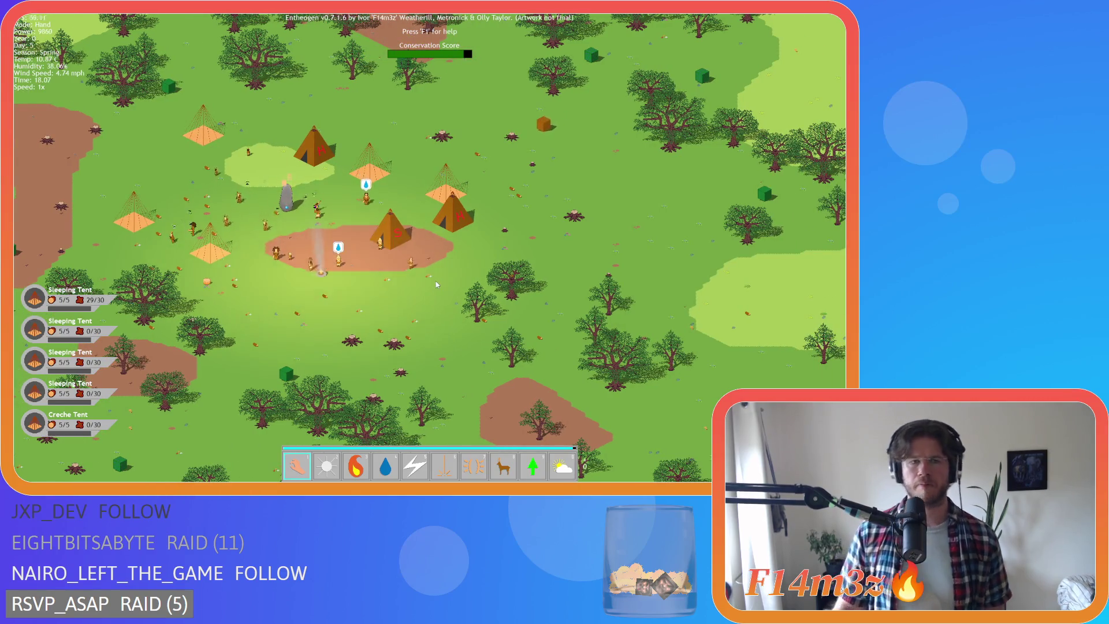
scroll(392, 270, up, 5)
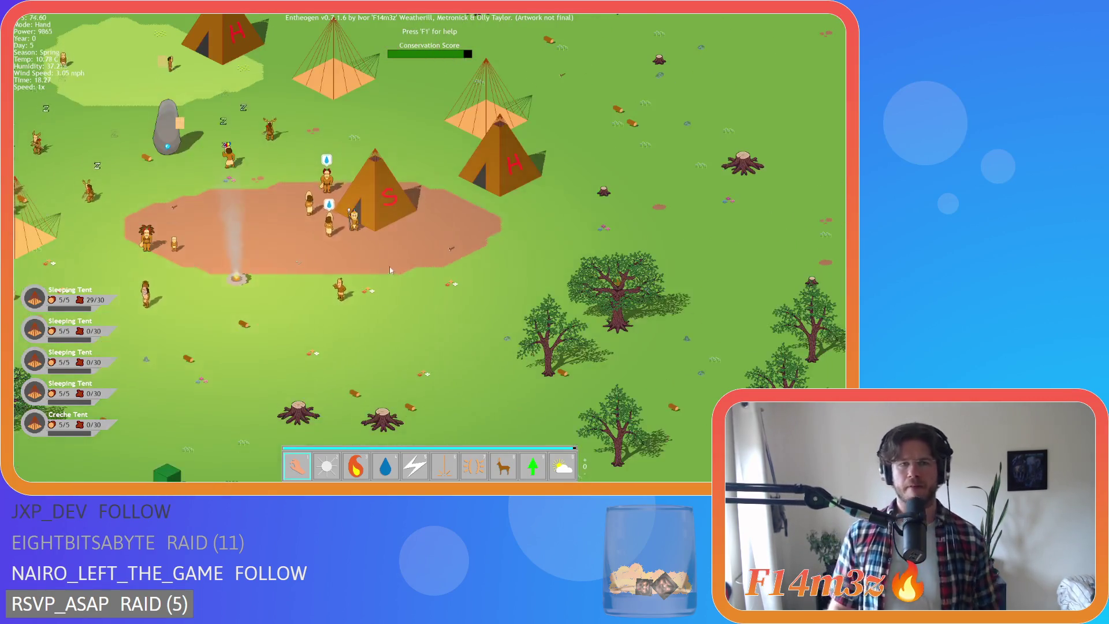
mouse_move(361, 238)
mouse_down()
mouse_move(536, 269)
mouse_move(523, 328)
mouse_move(319, 341)
mouse_move(287, 257)
mouse_move(249, 289)
mouse_up()
scroll(522, 326, up, 3)
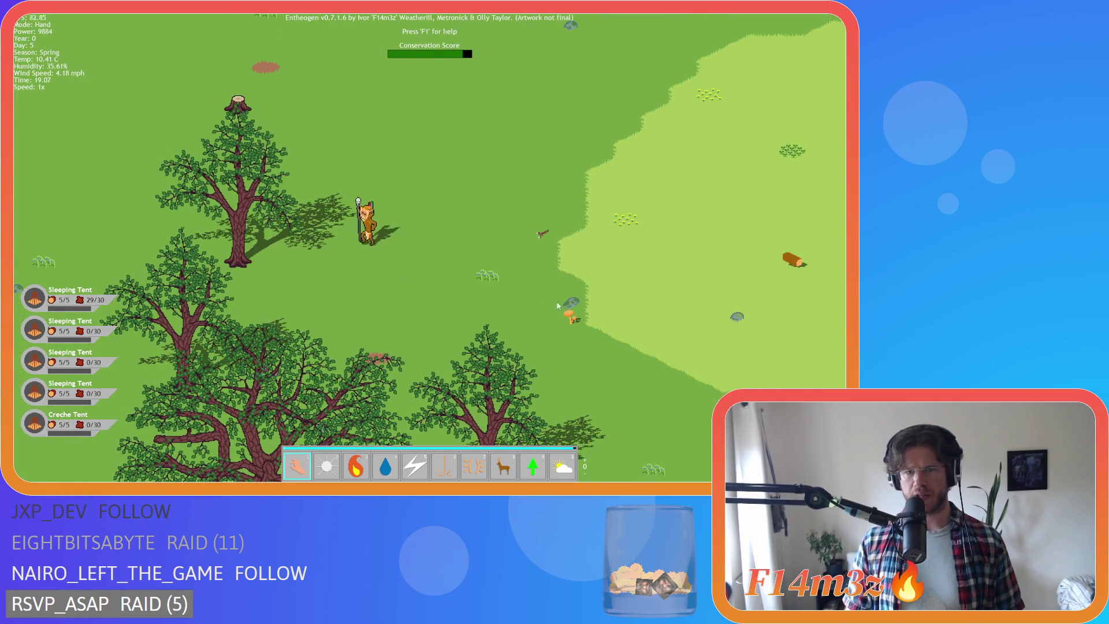
Drag the villager onto the tree trunk, then carry it out onto open ground.
drag(384, 243, 317, 220)
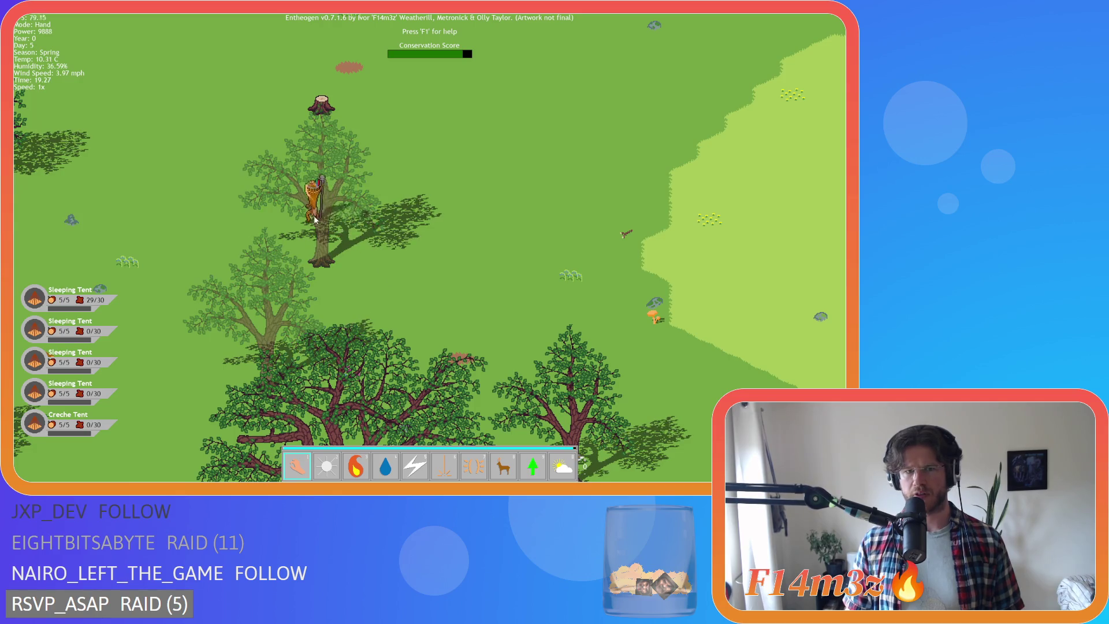
click(316, 219)
click(344, 228)
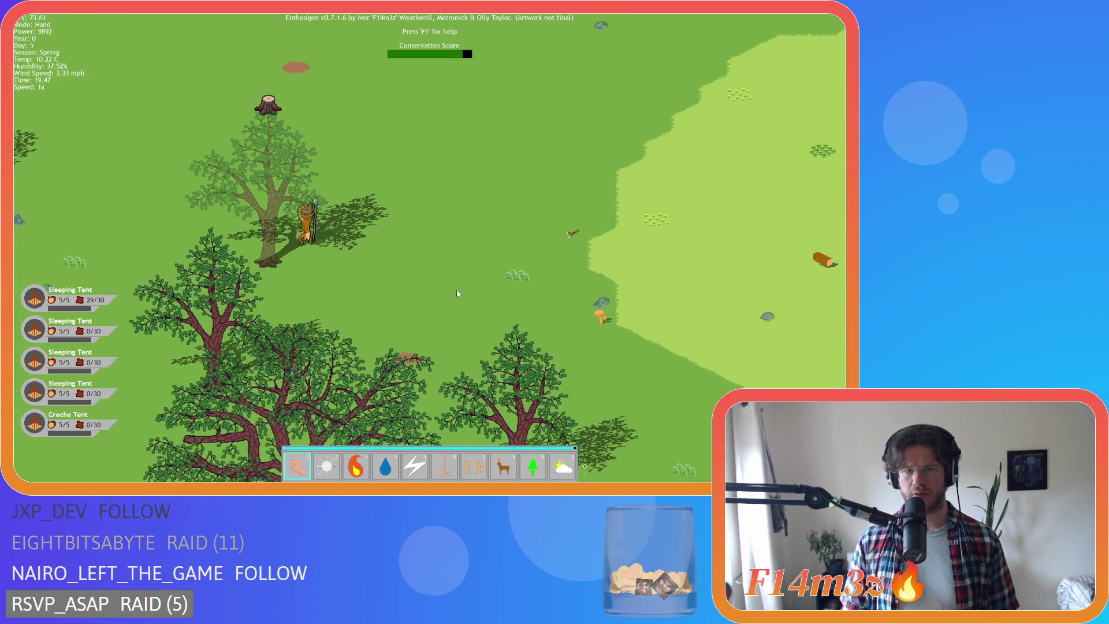
click(306, 215)
click(298, 222)
drag(298, 222, 473, 261)
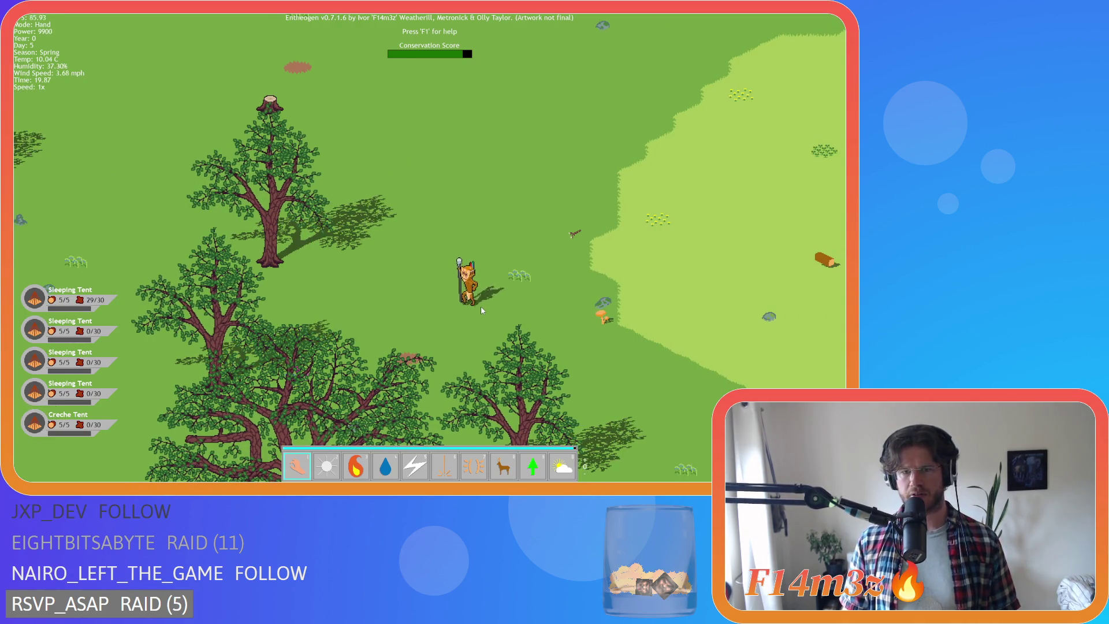
View the villager's stats in the Tribe window, then quit the game and confirm with Y.
click(455, 270)
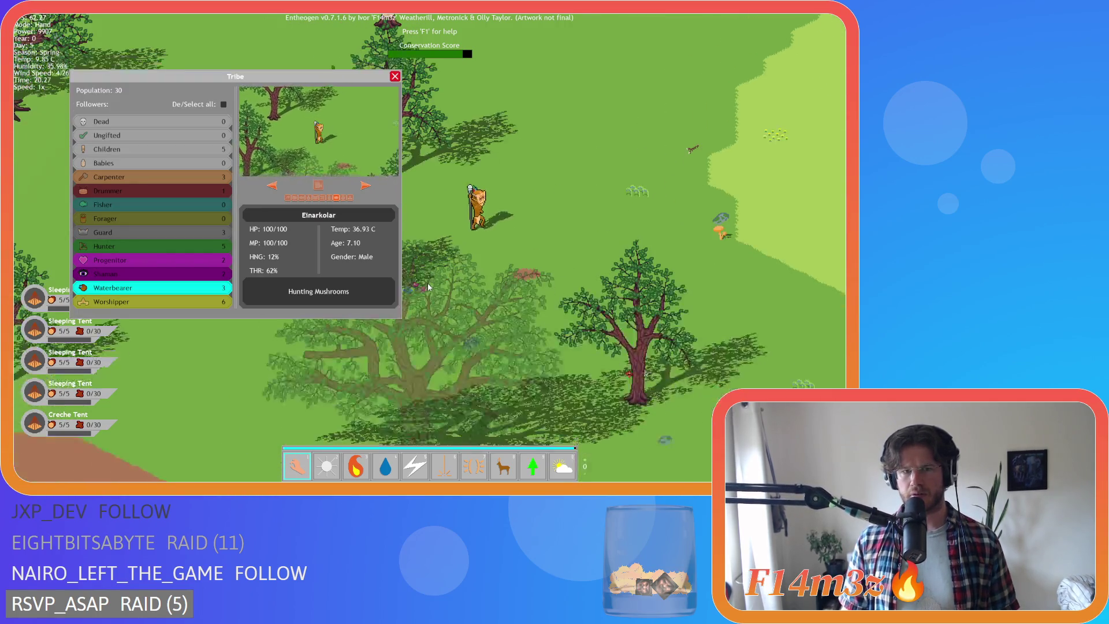
key(Escape)
click(398, 269)
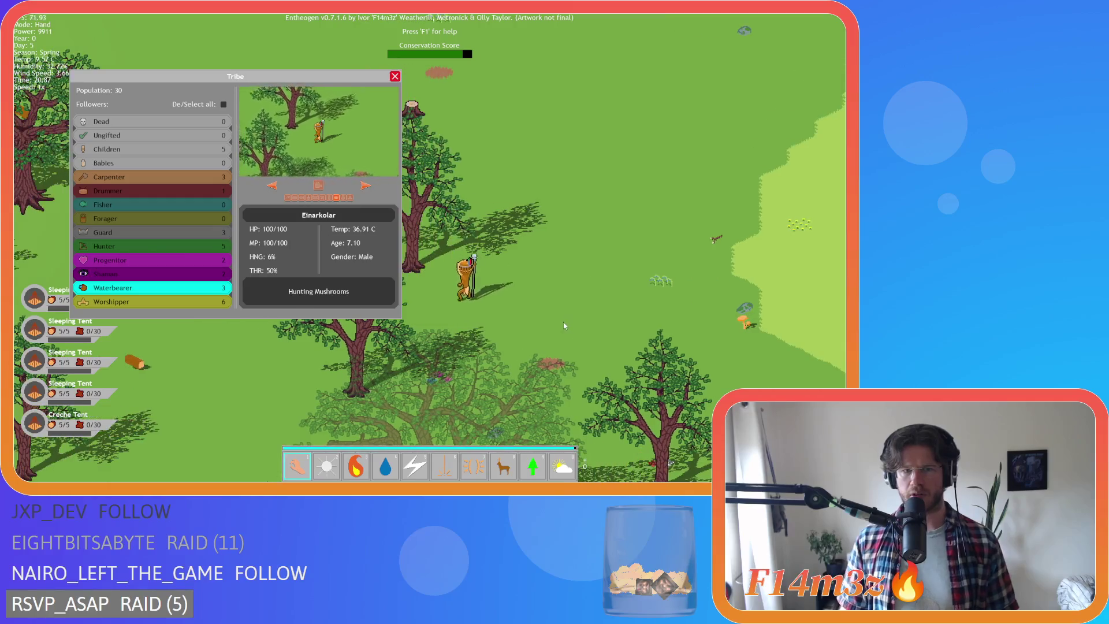
key(Escape)
key(Escape)
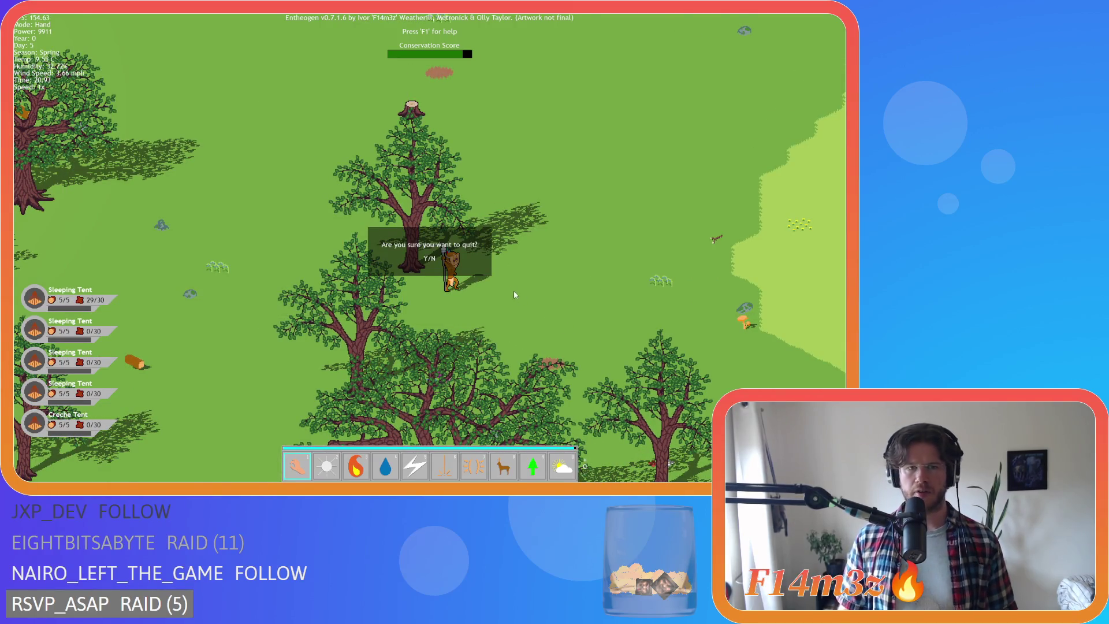
key(y)
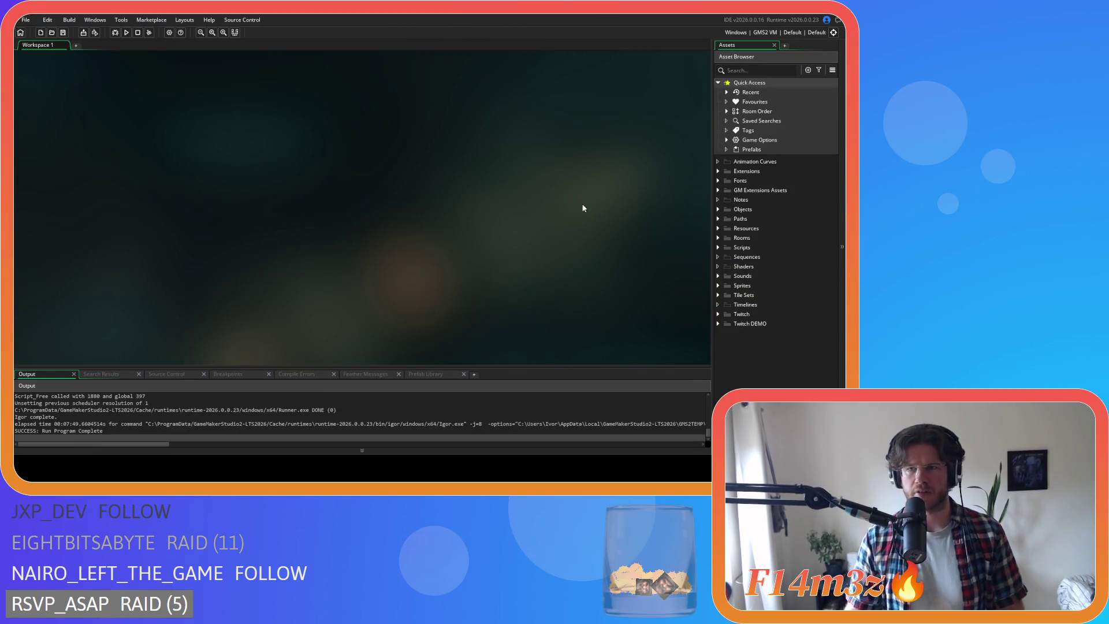
Expand Objects > Animal > Human and open ob_human's Create event code.
click(718, 210)
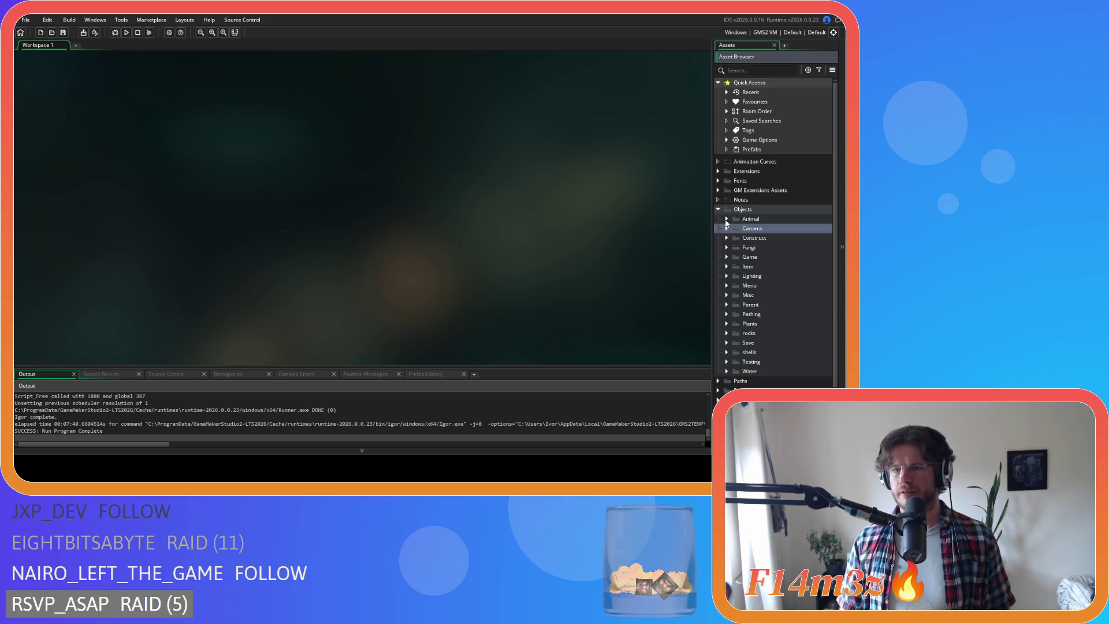
click(727, 219)
click(735, 228)
click(761, 239)
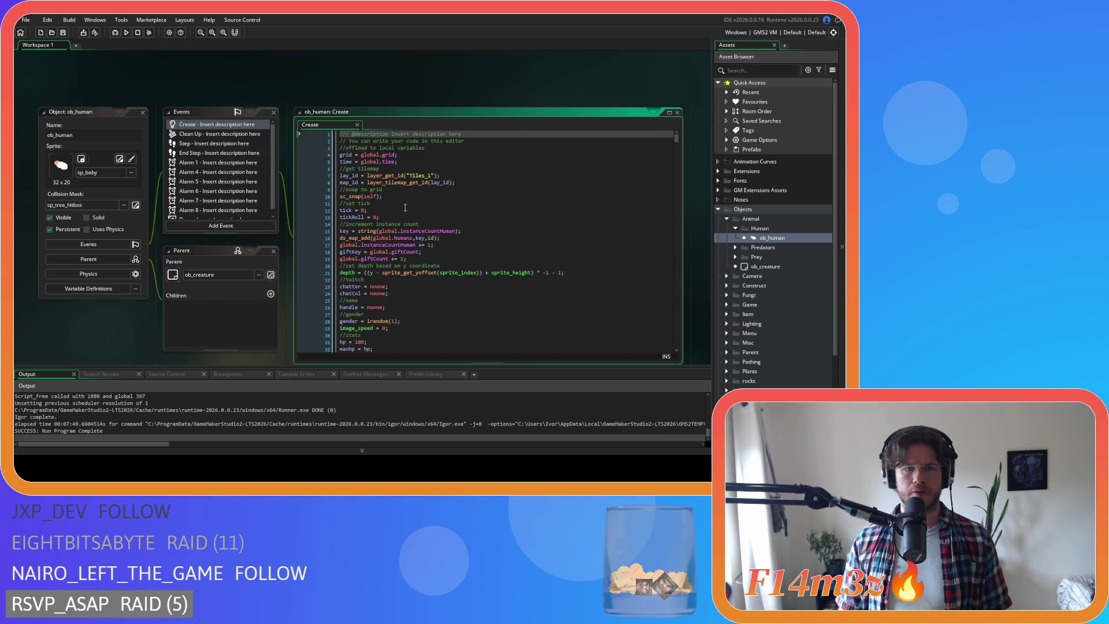
click(412, 209)
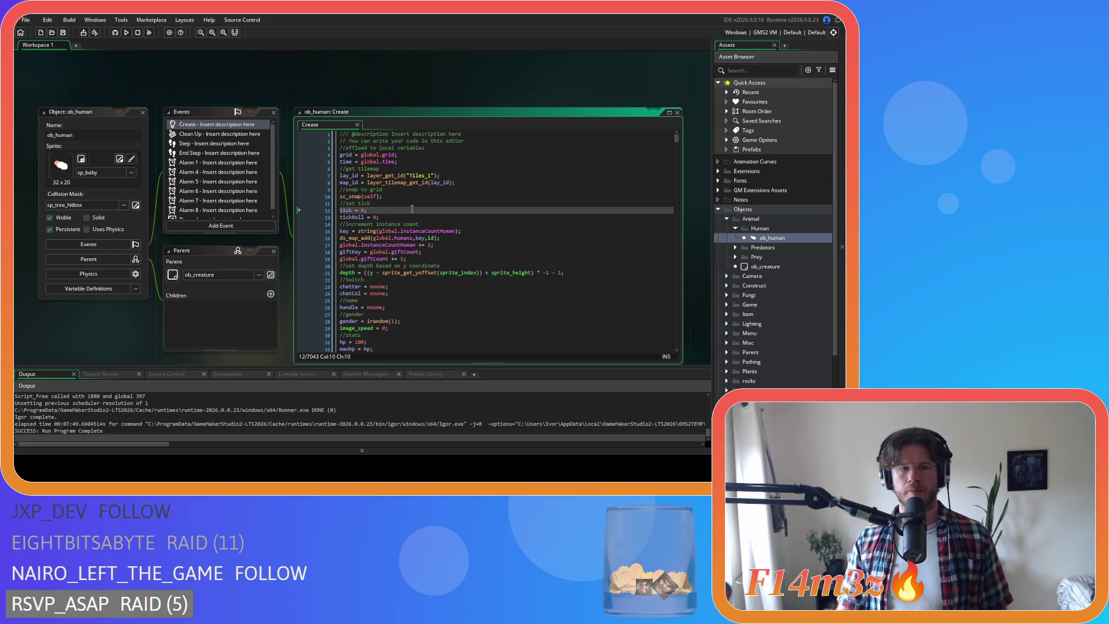
Search the Create code for 'state_shroo' and go to the nearestMushroom check on line 487.
key(ctrl+f)
text(state)
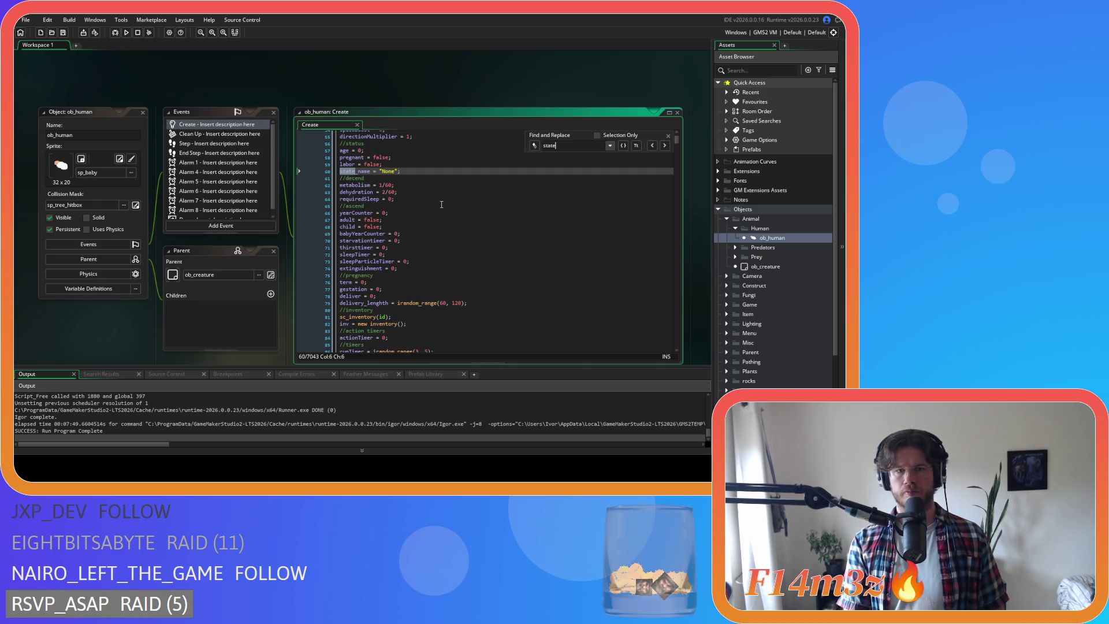
text(_shroom)
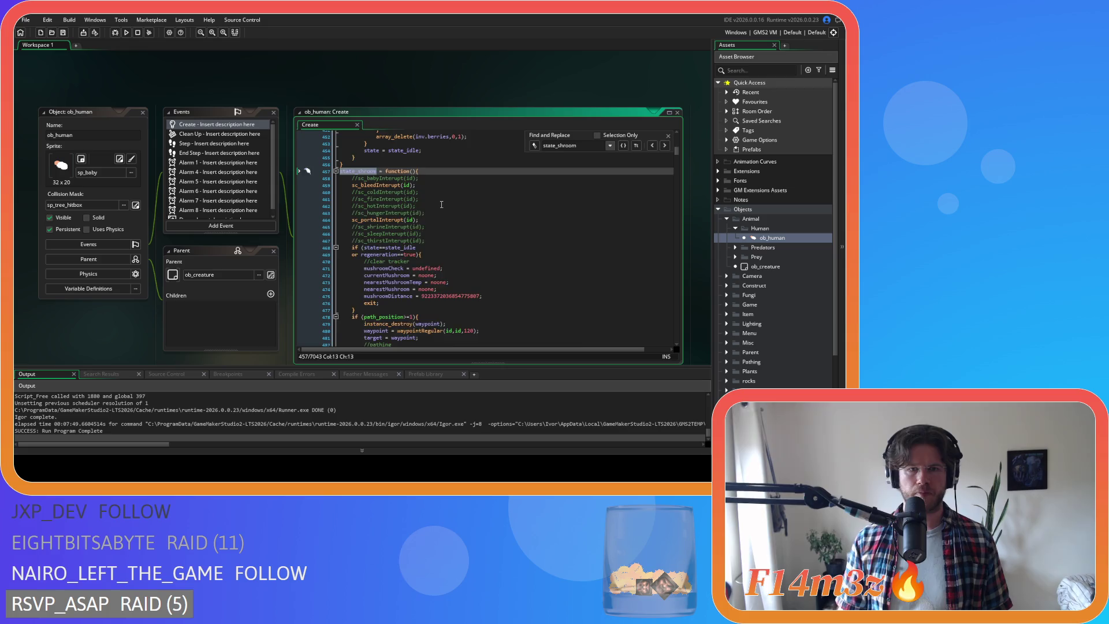
scroll(442, 205, down, 10)
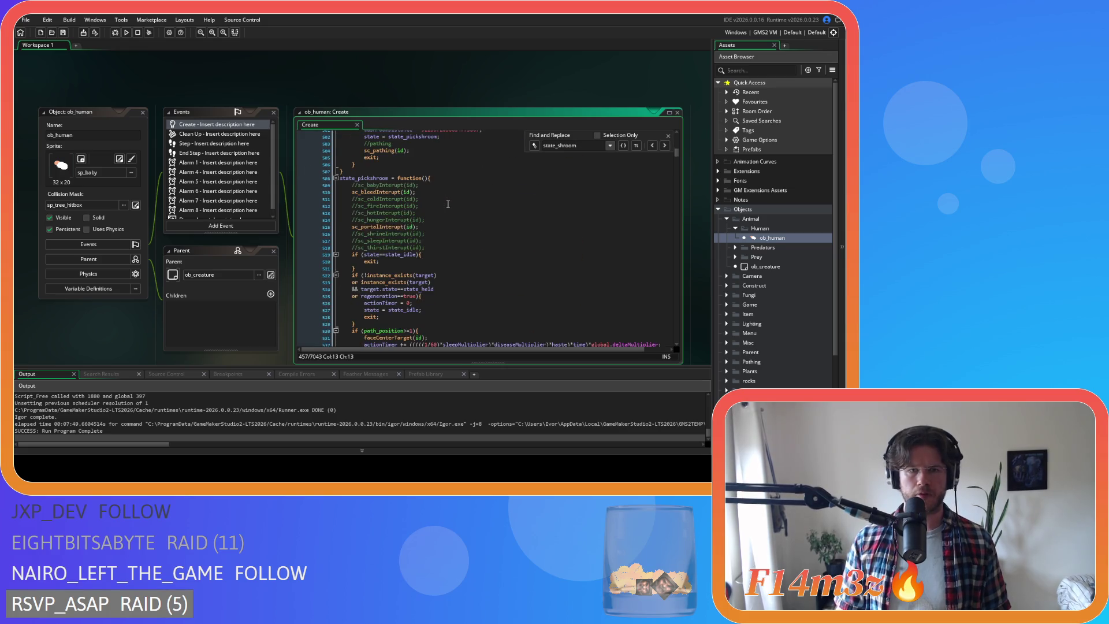
scroll(448, 204, down, 3)
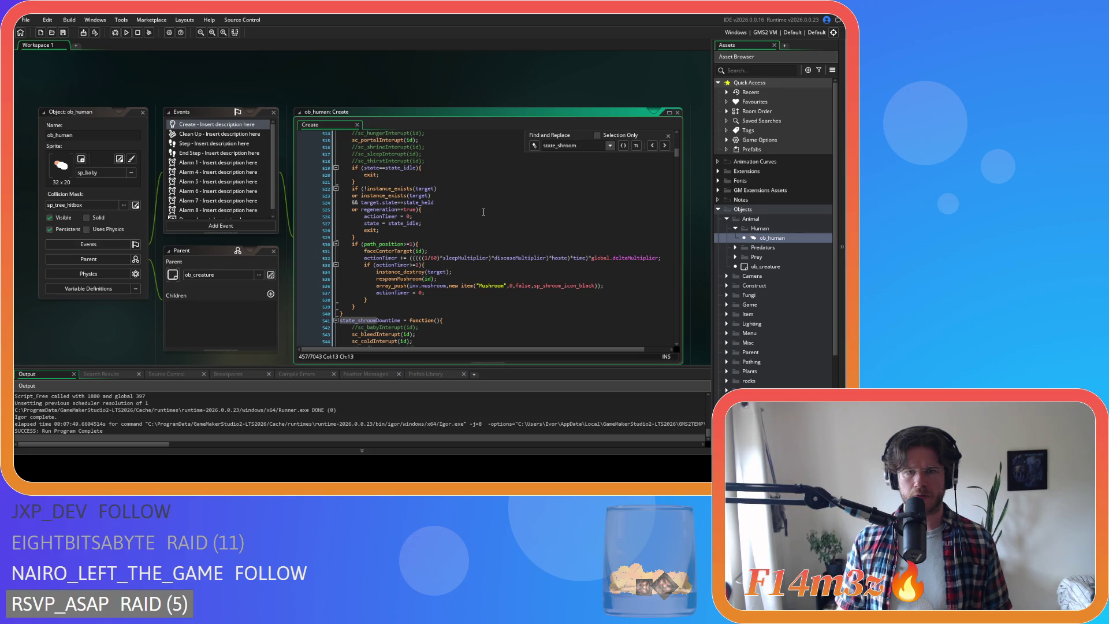
scroll(483, 212, up, 8)
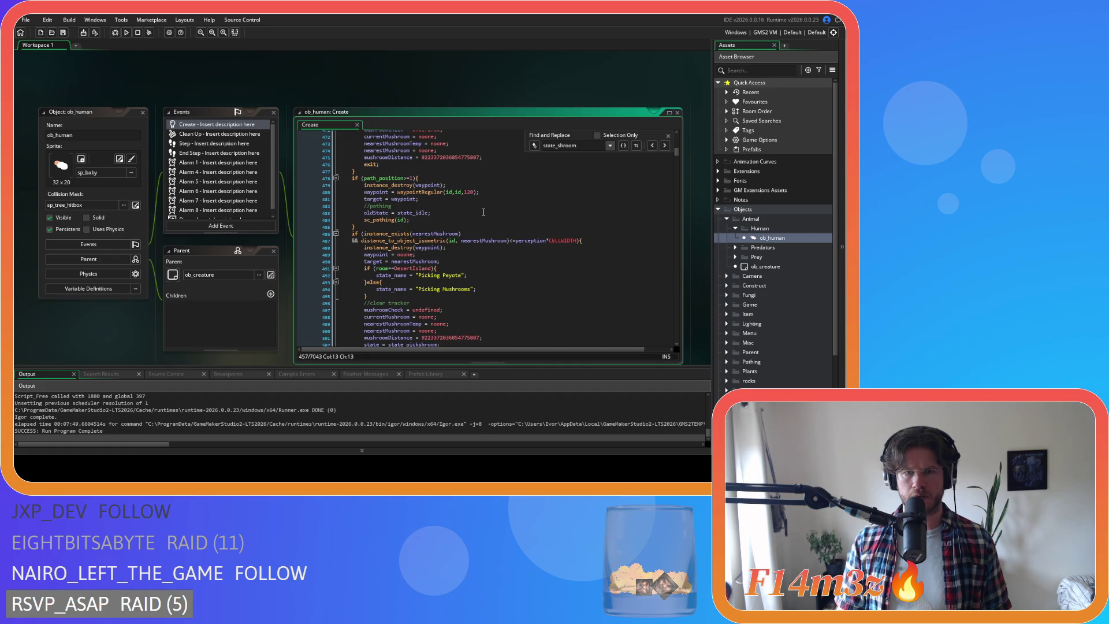
click(459, 240)
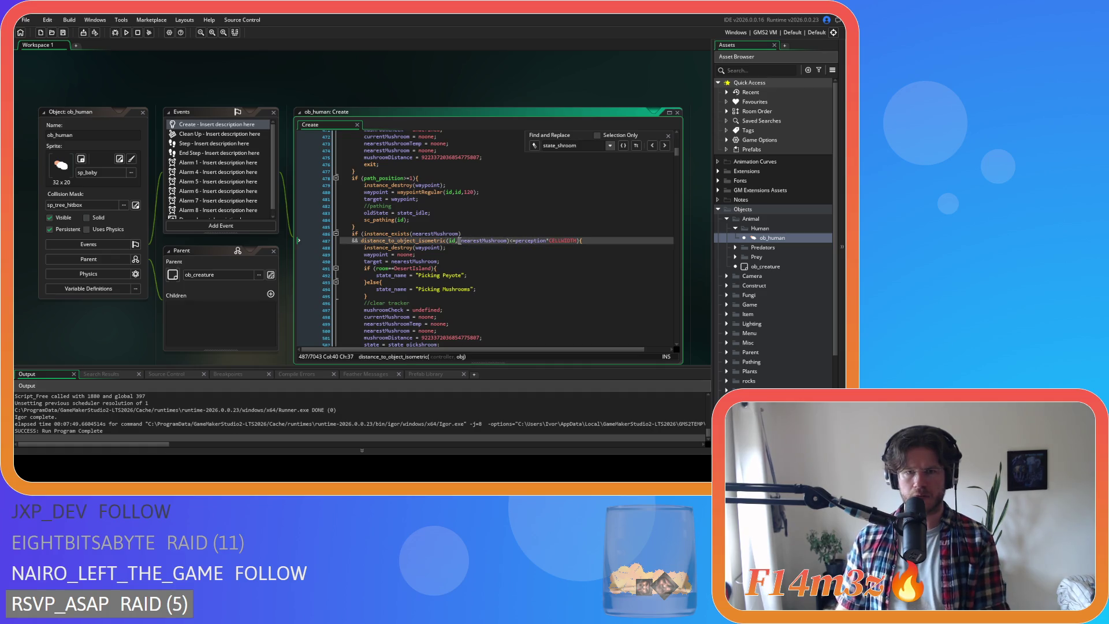
Step through the waypoint reset (line 489), mushroomCheck reset (497) and state_held condition (524).
click(508, 254)
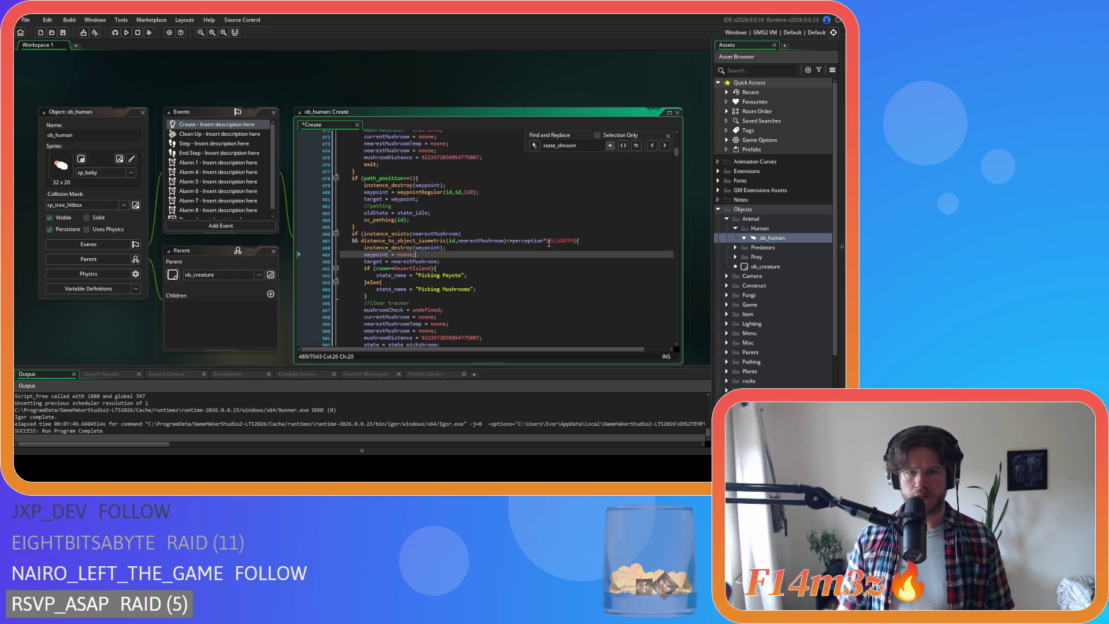
scroll(614, 164, down, 2)
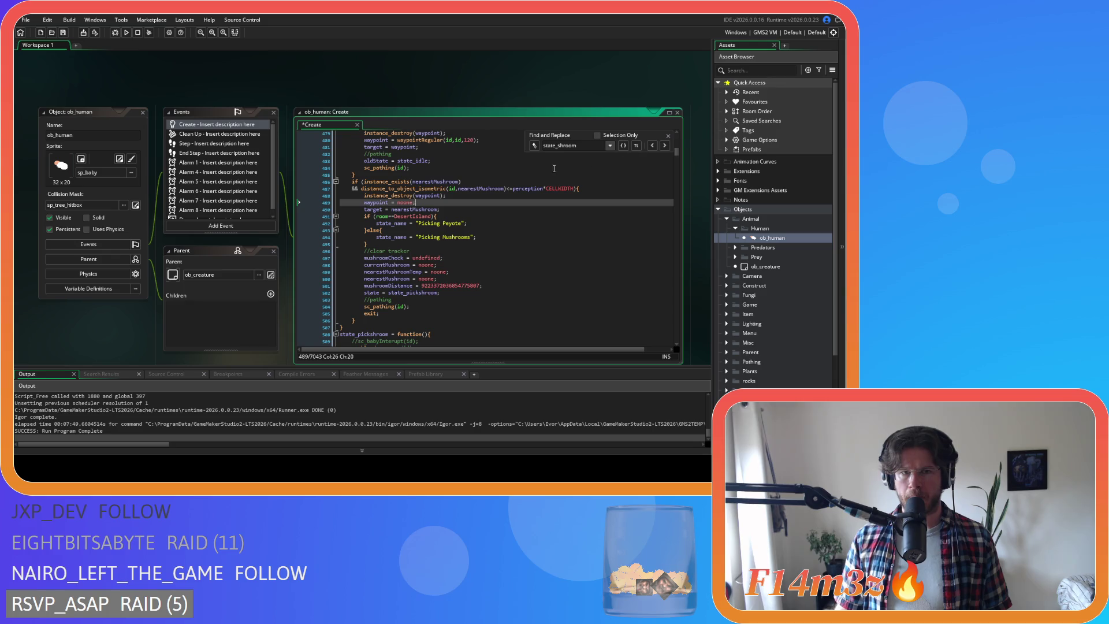
click(462, 259)
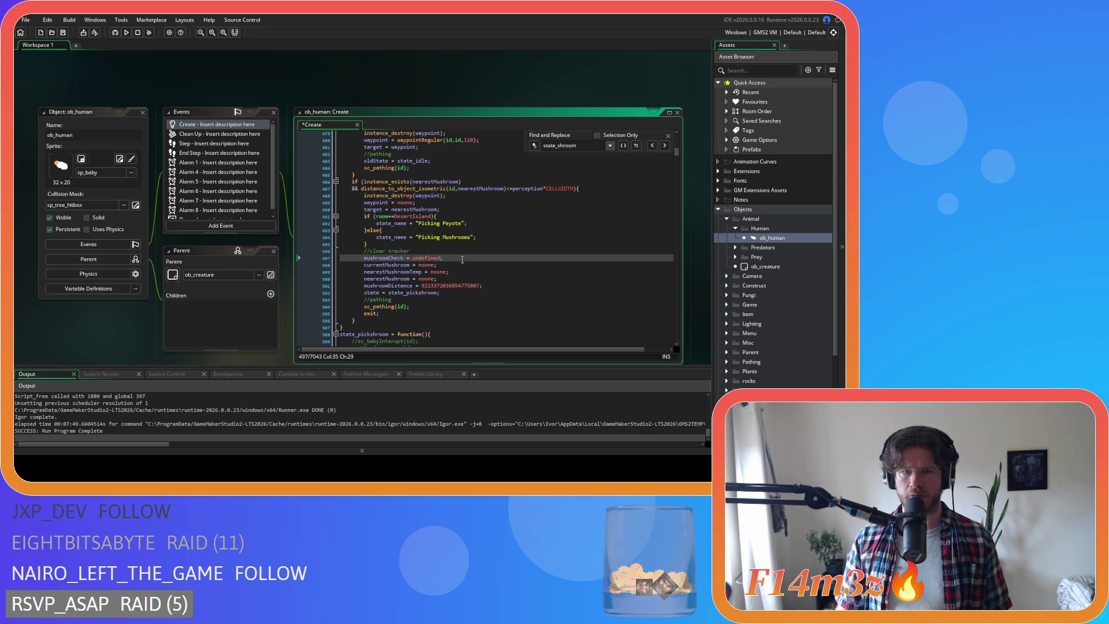
scroll(462, 260, down, 2)
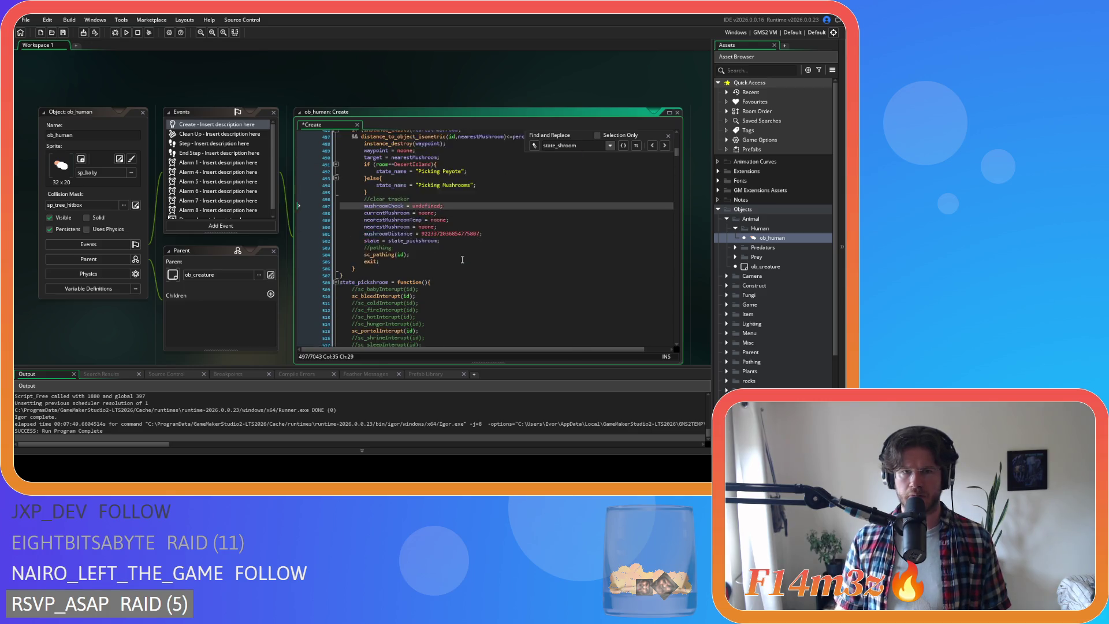
scroll(462, 259, up, 1)
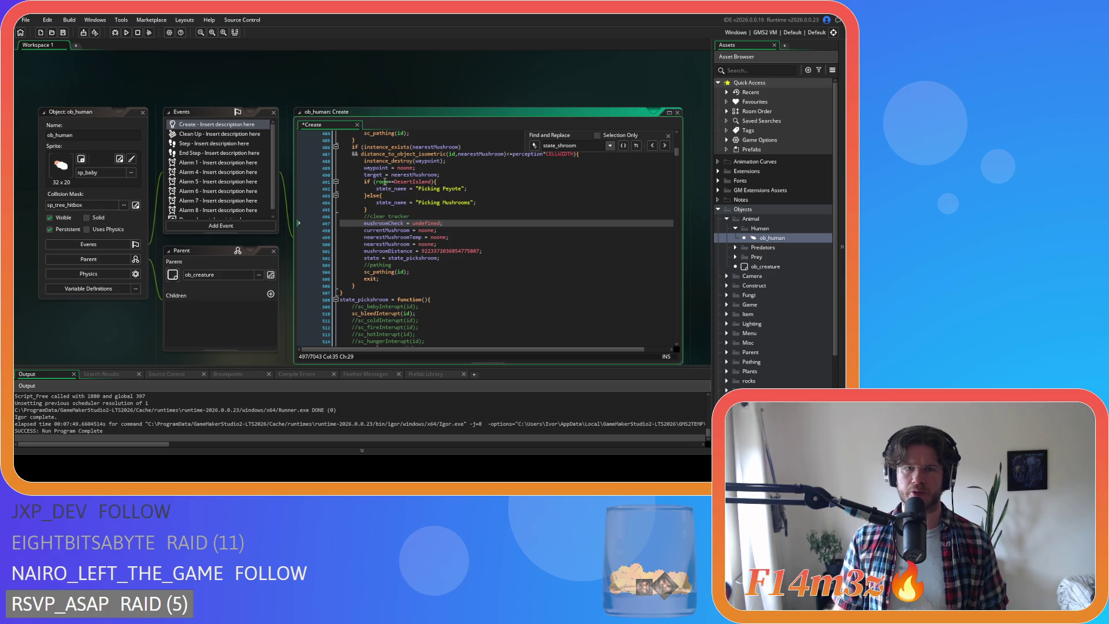
scroll(472, 197, down, 9)
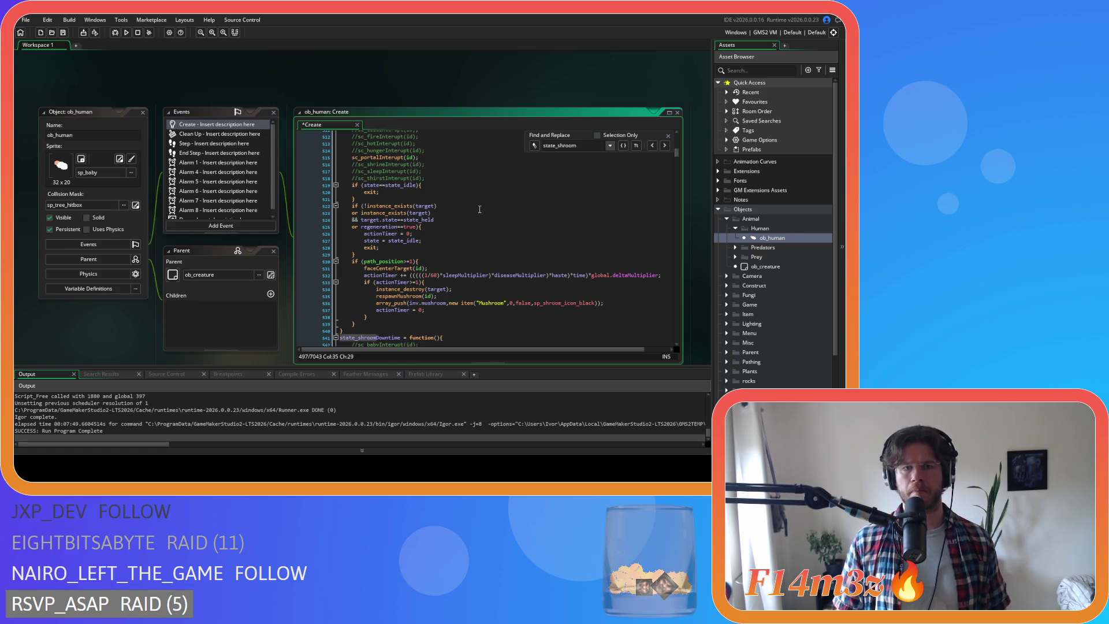
click(441, 221)
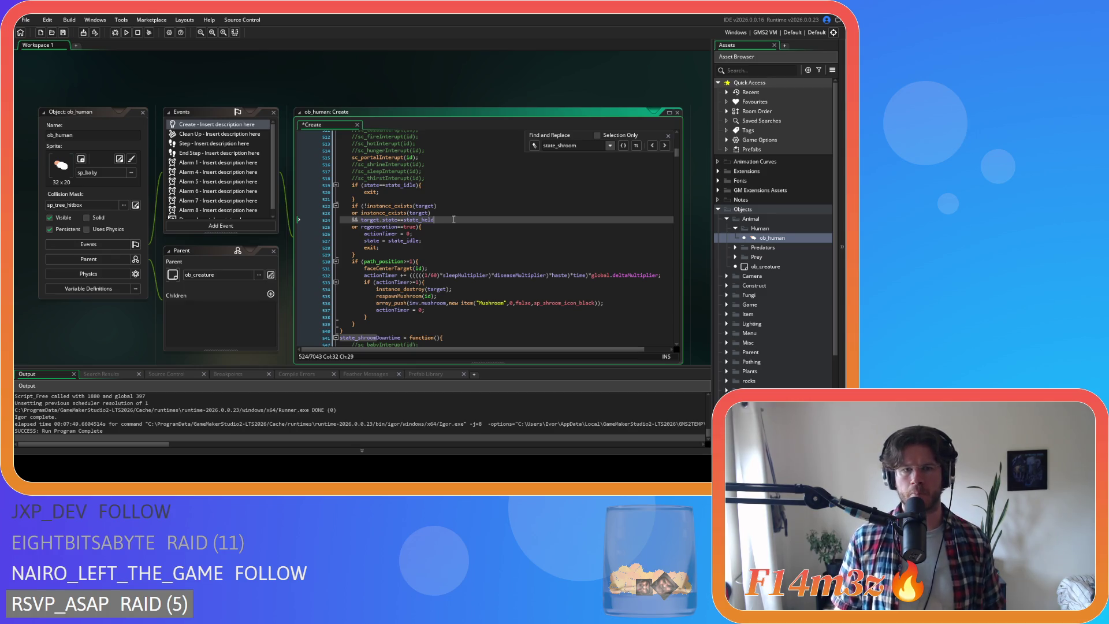
Scroll through the code to review the state_shroomDowntime function.
scroll(453, 219, up, 3)
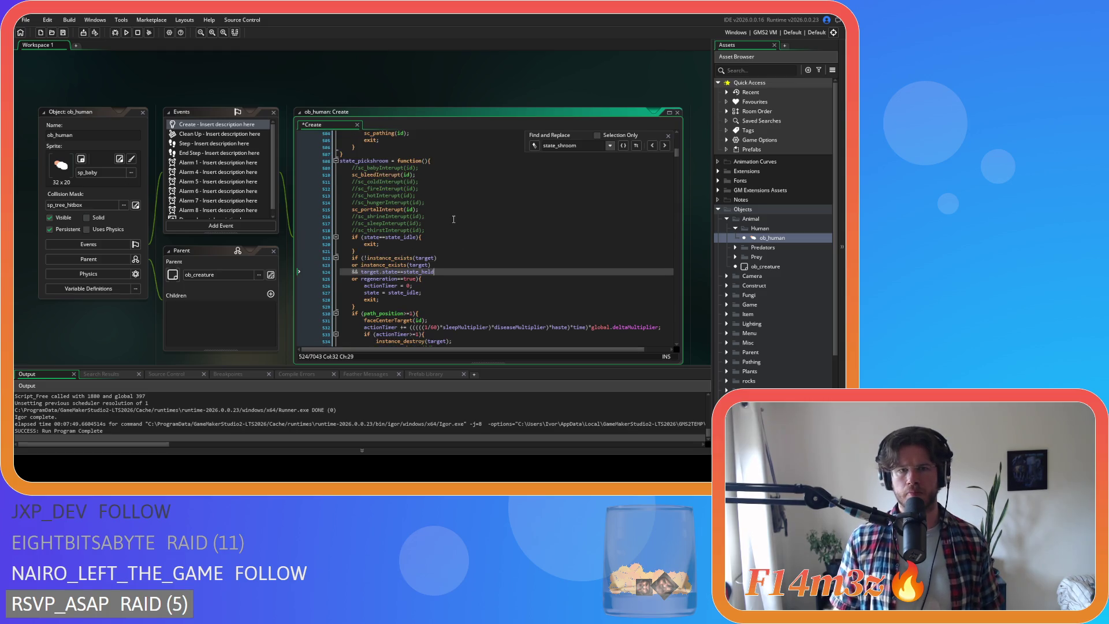
scroll(453, 219, down, 6)
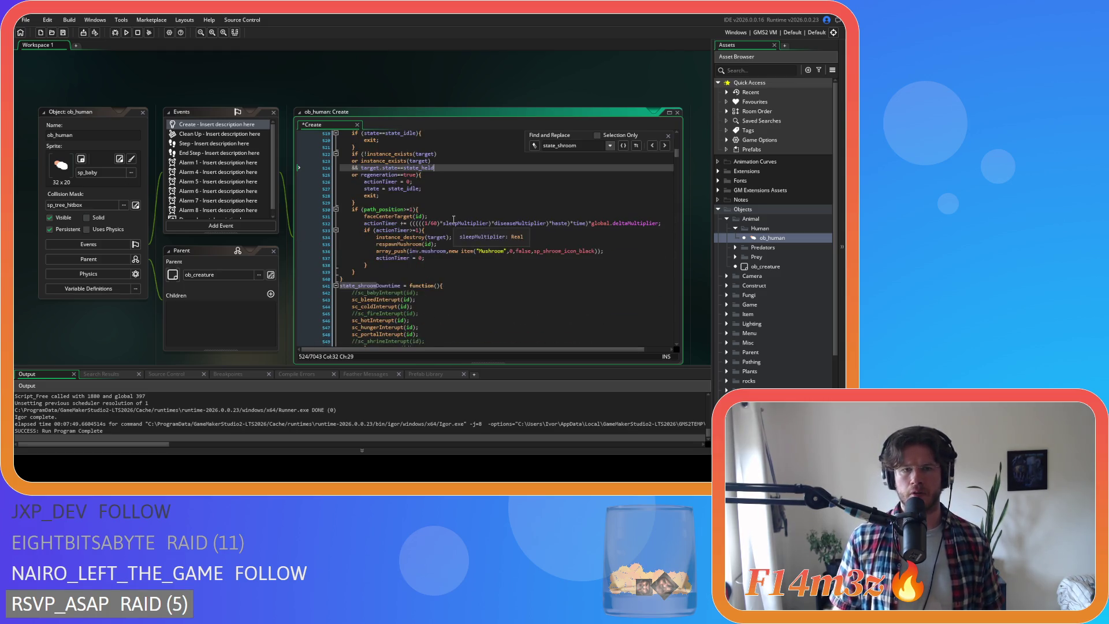
scroll(453, 220, down, 5)
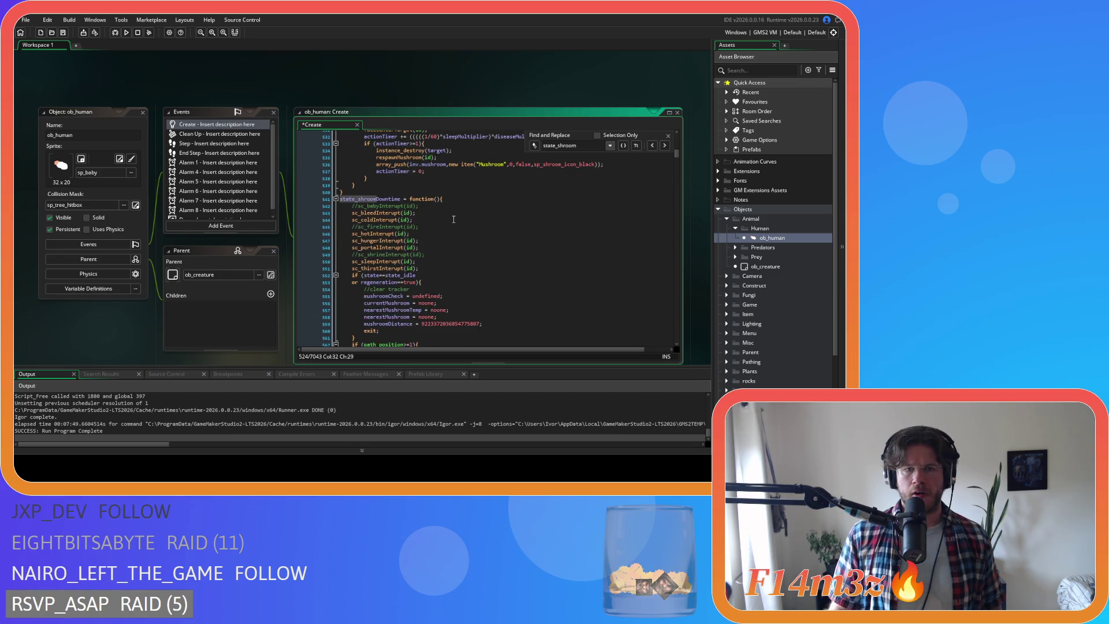
scroll(453, 219, down, 2)
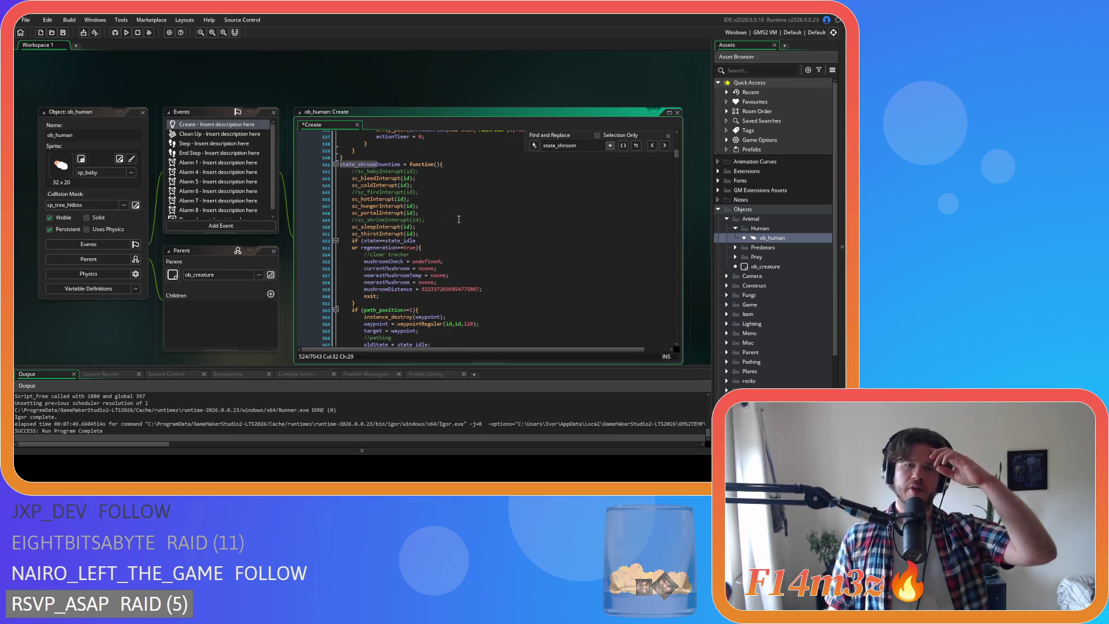
scroll(461, 218, down, 4)
scroll(461, 218, up, 3)
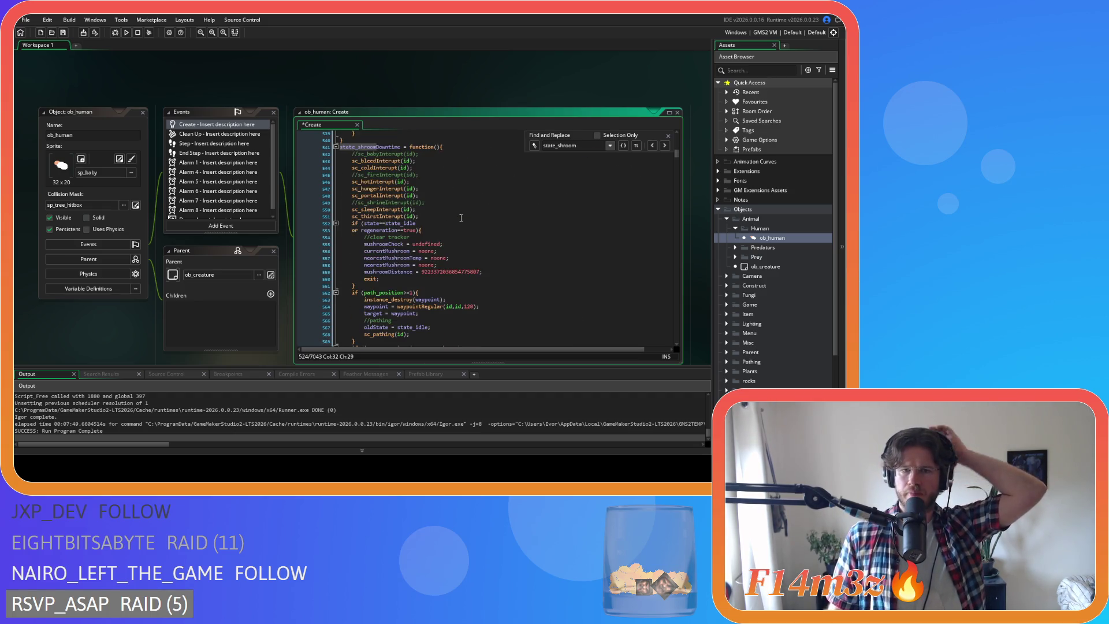
scroll(461, 218, up, 2)
scroll(484, 211, down, 5)
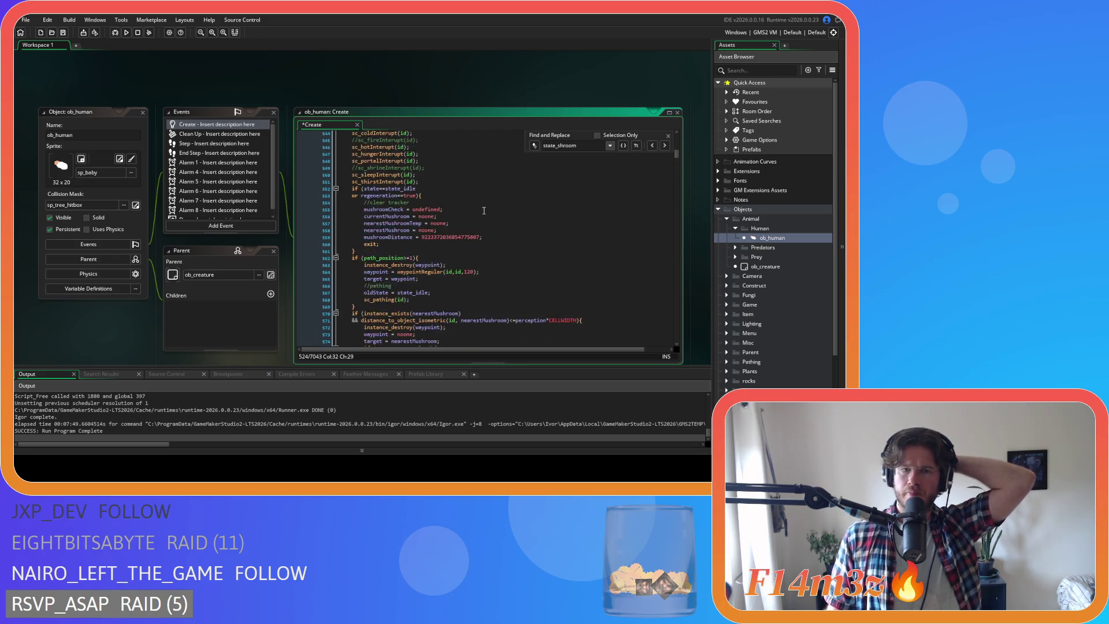
scroll(484, 210, up, 6)
scroll(484, 211, up, 1)
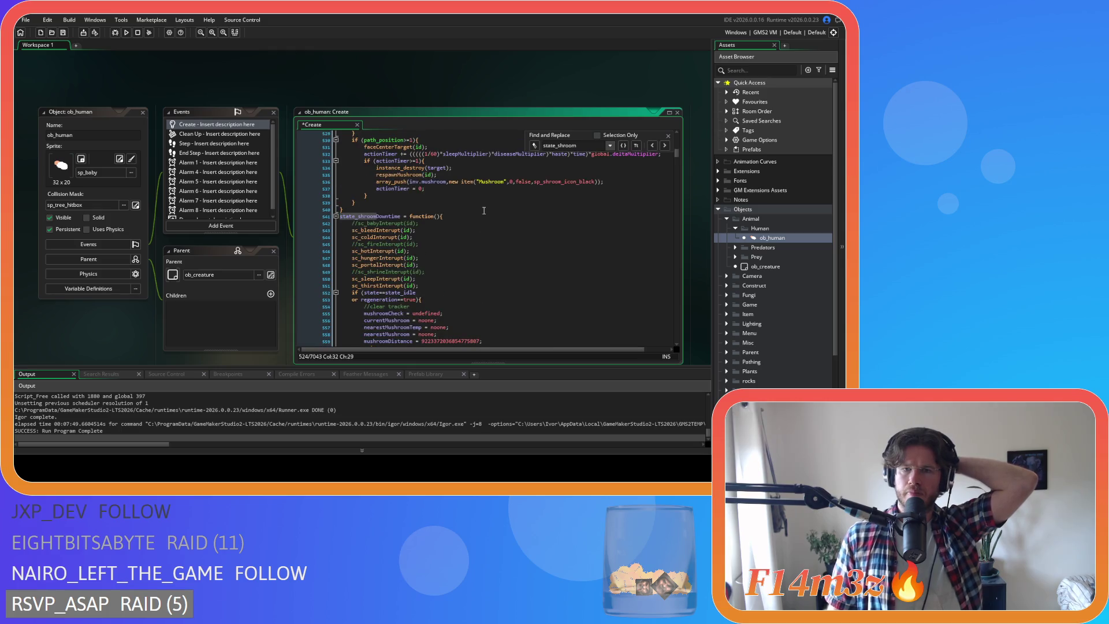
scroll(768, 276, down, 5)
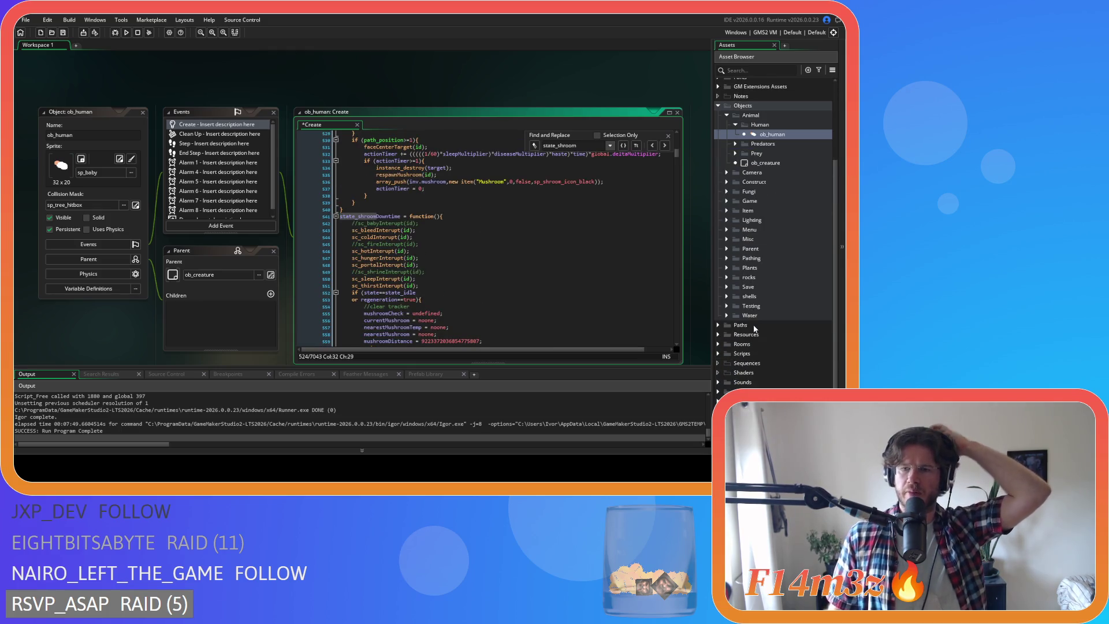
Open the sc_stateConditions script from Scripts > Conditions.
click(722, 354)
scroll(727, 354, down, 4)
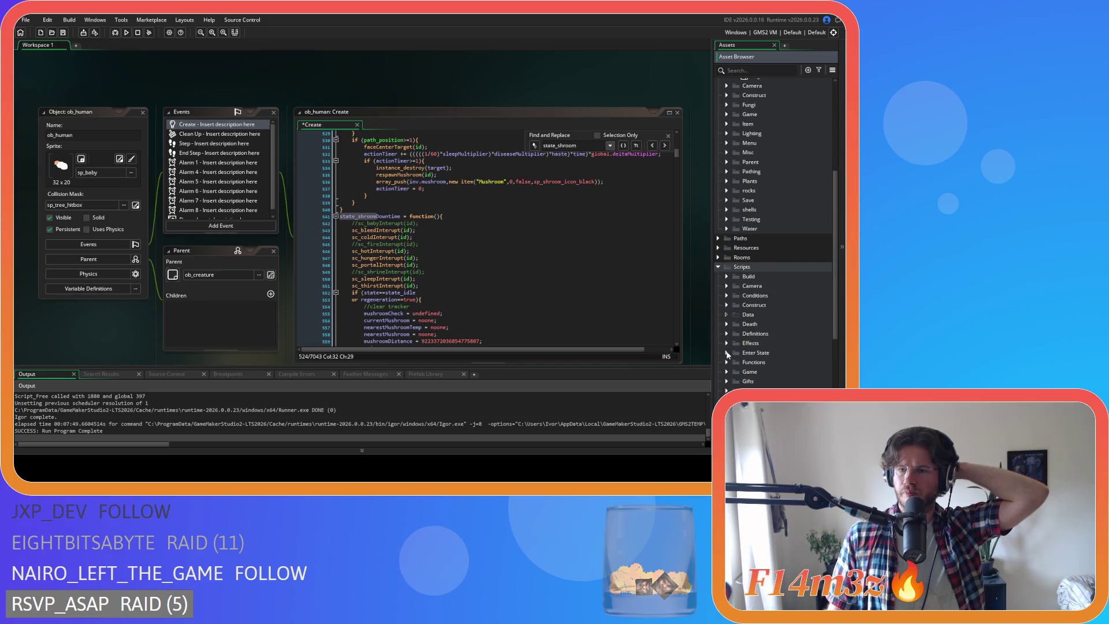
click(727, 295)
double_click(774, 353)
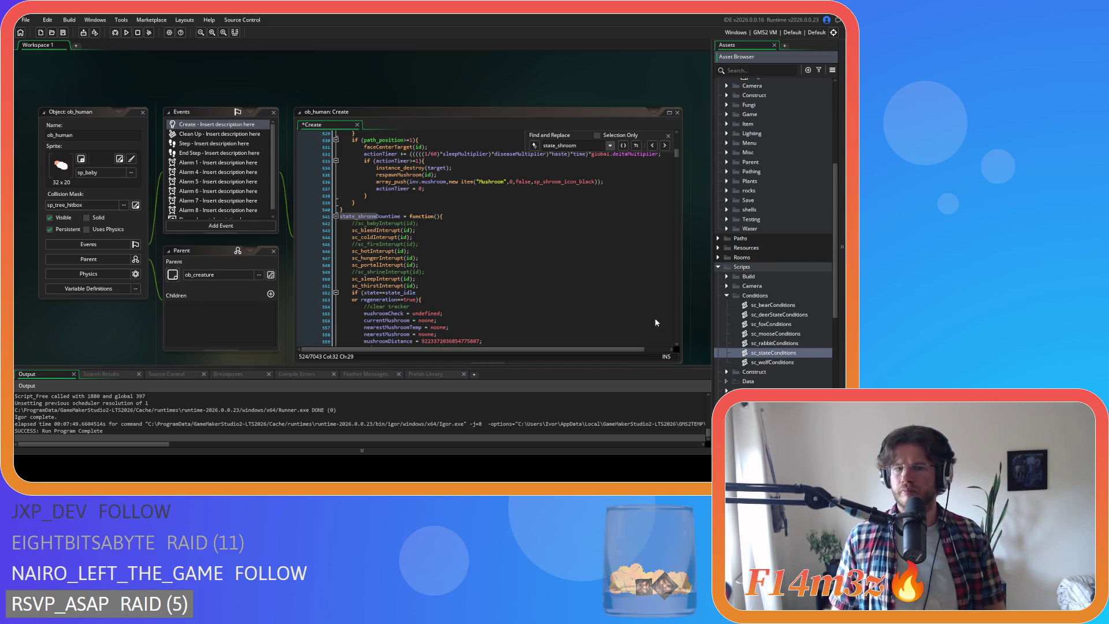
Search for 'state_shro' and step through matches until ob_human's Create event appears.
key(ctrl+f)
text(state)
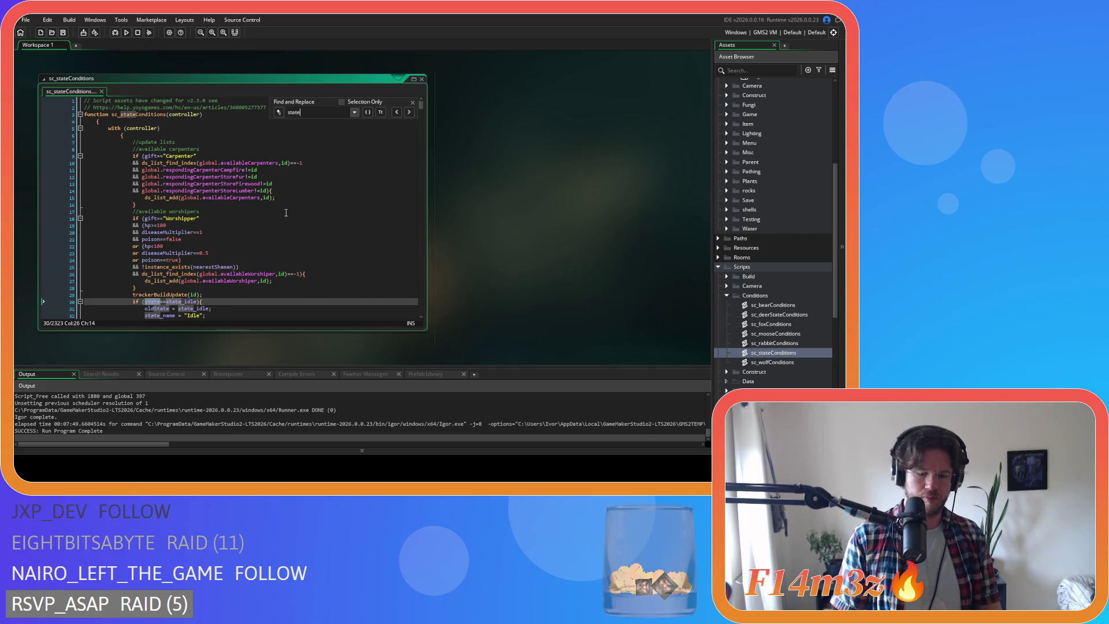
text(_shroom)
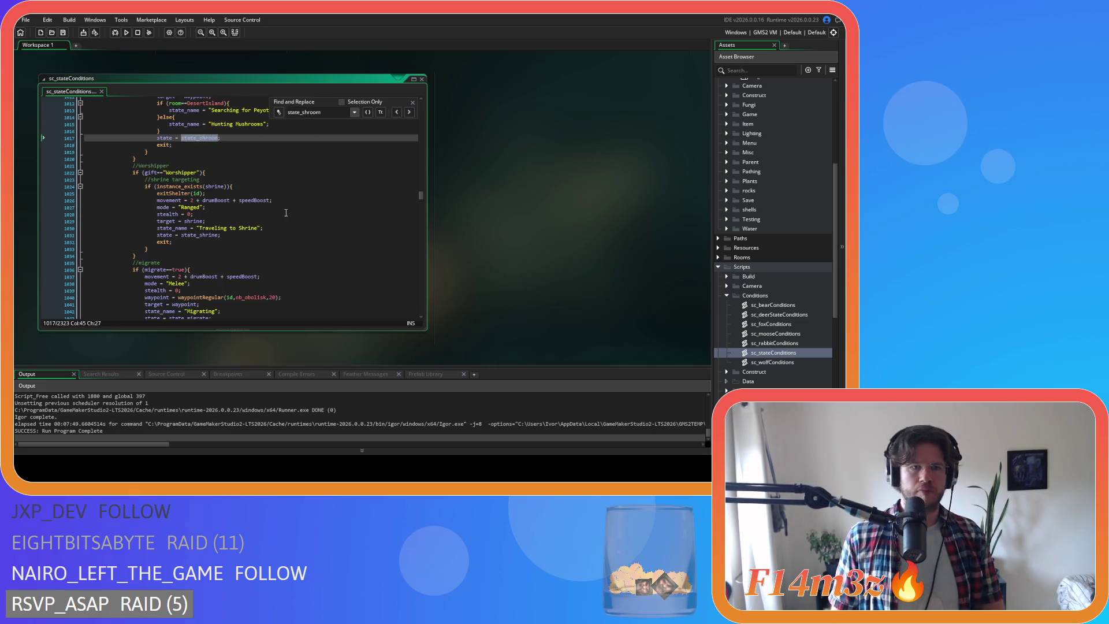
scroll(255, 200, up, 4)
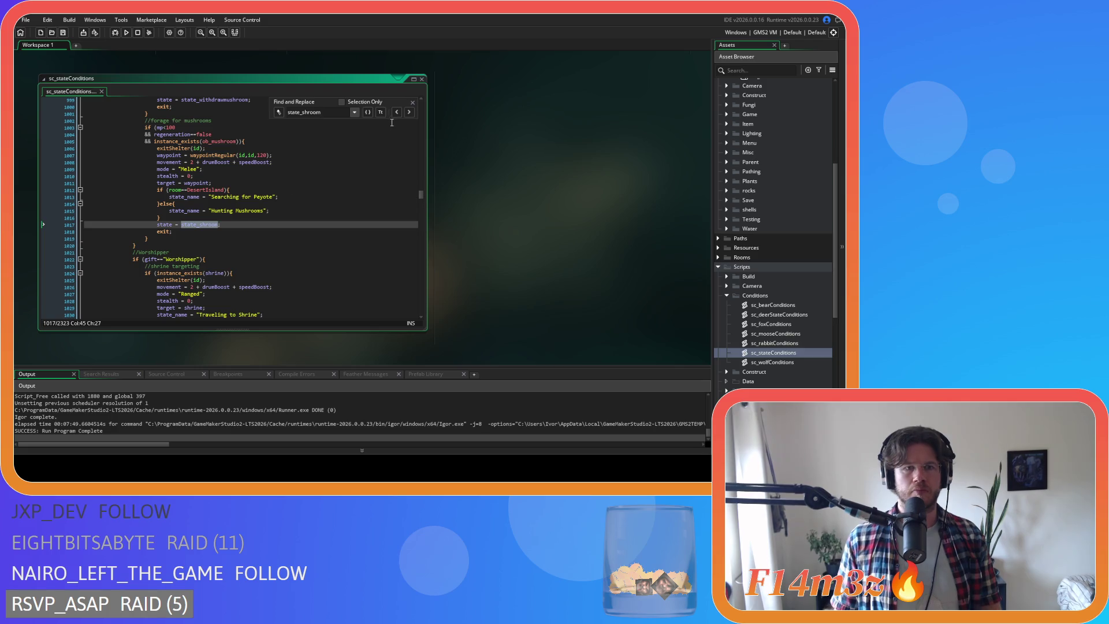
click(408, 113)
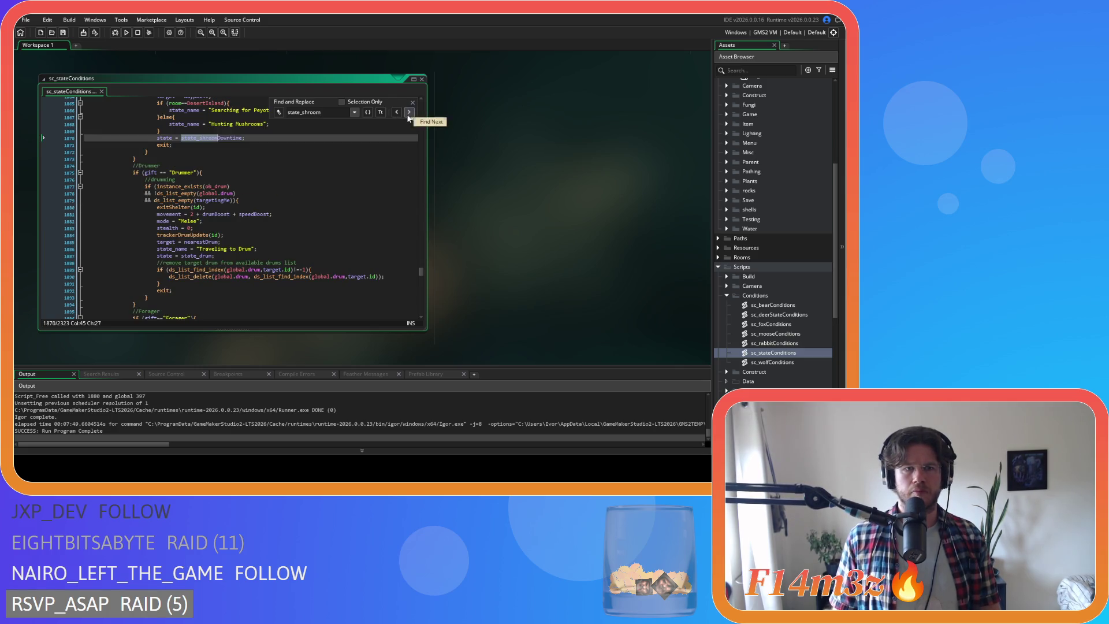
click(409, 114)
click(409, 113)
click(409, 113)
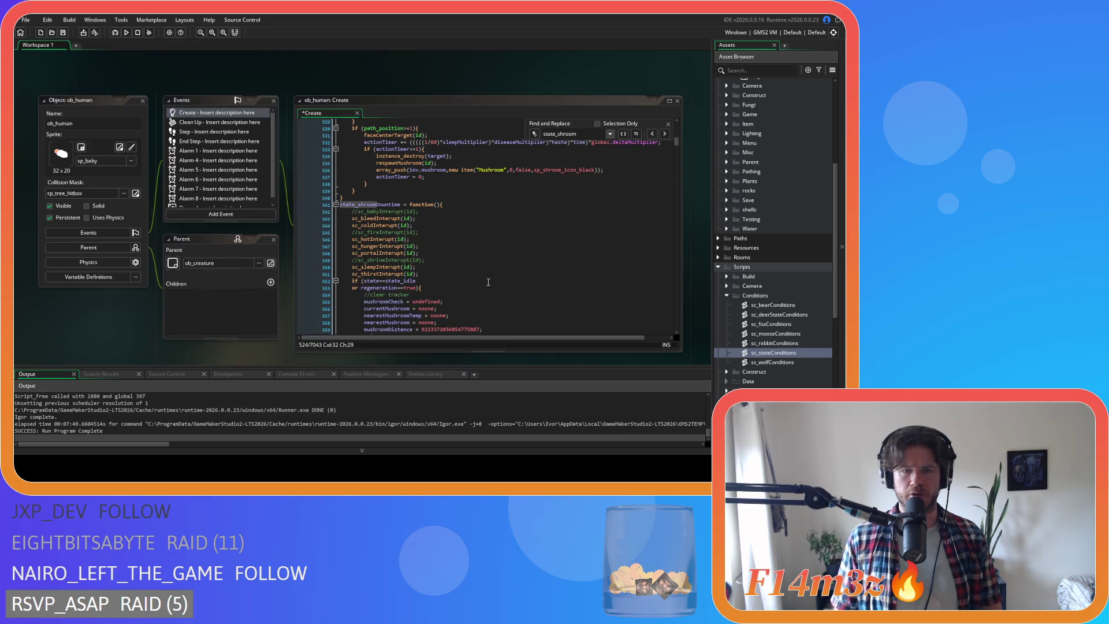
click(486, 268)
scroll(487, 267, down, 3)
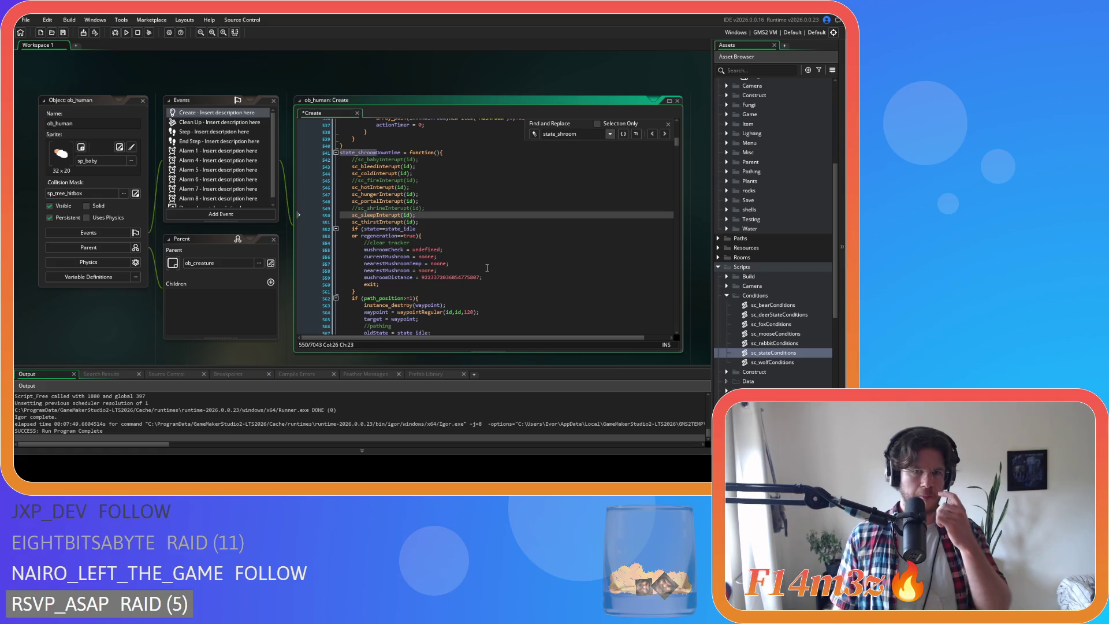
scroll(487, 267, down, 4)
scroll(487, 267, down, 2)
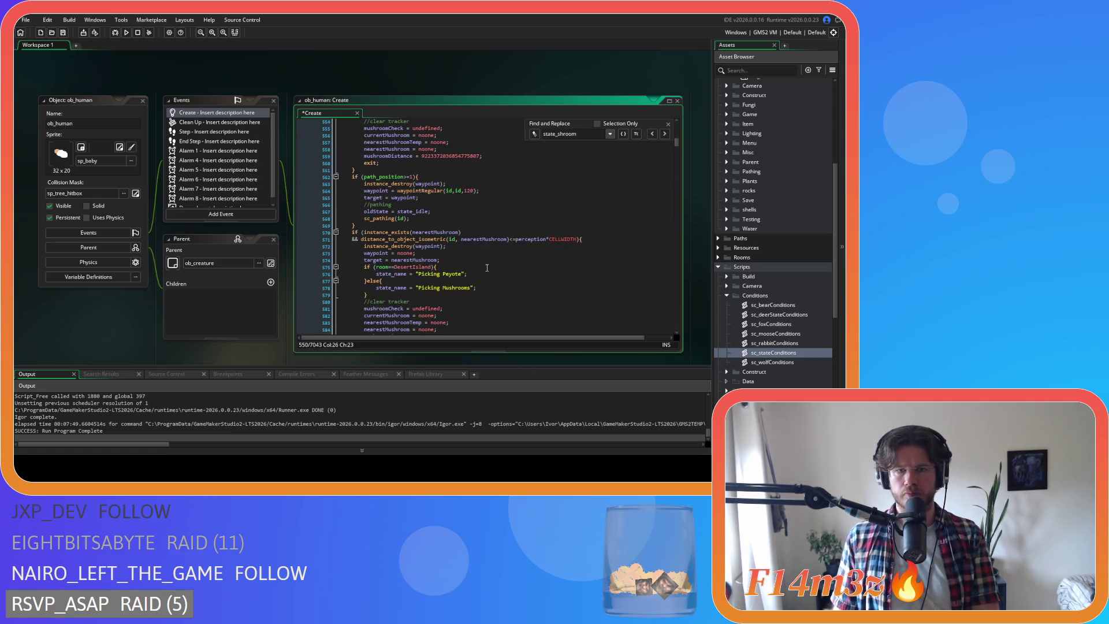
scroll(487, 268, down, 3)
click(465, 213)
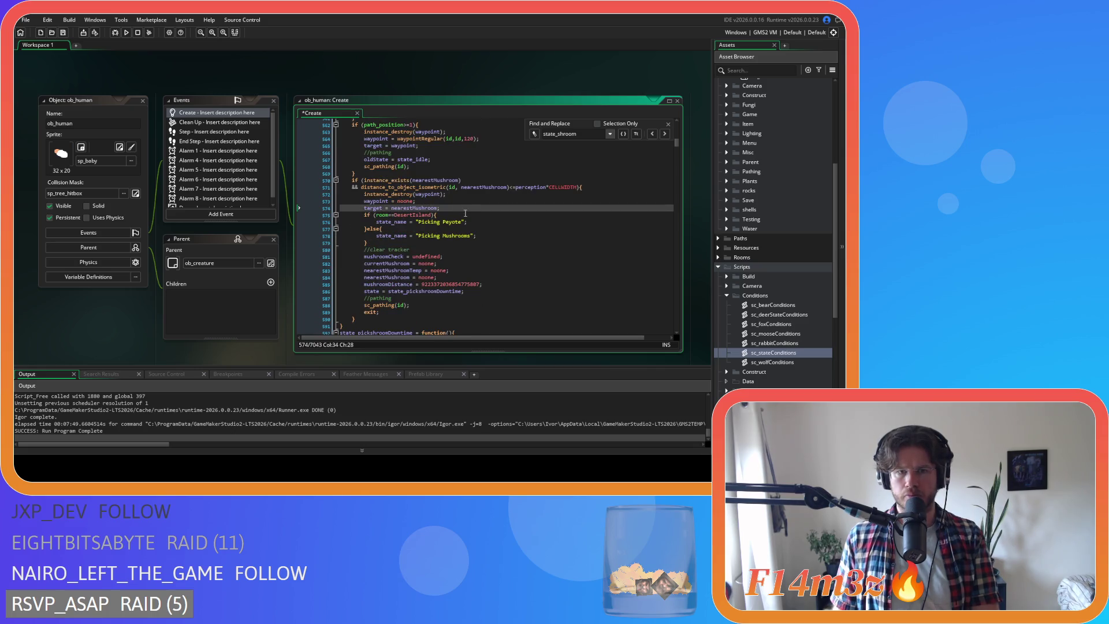
scroll(465, 266, down, 3)
scroll(458, 270, down, 3)
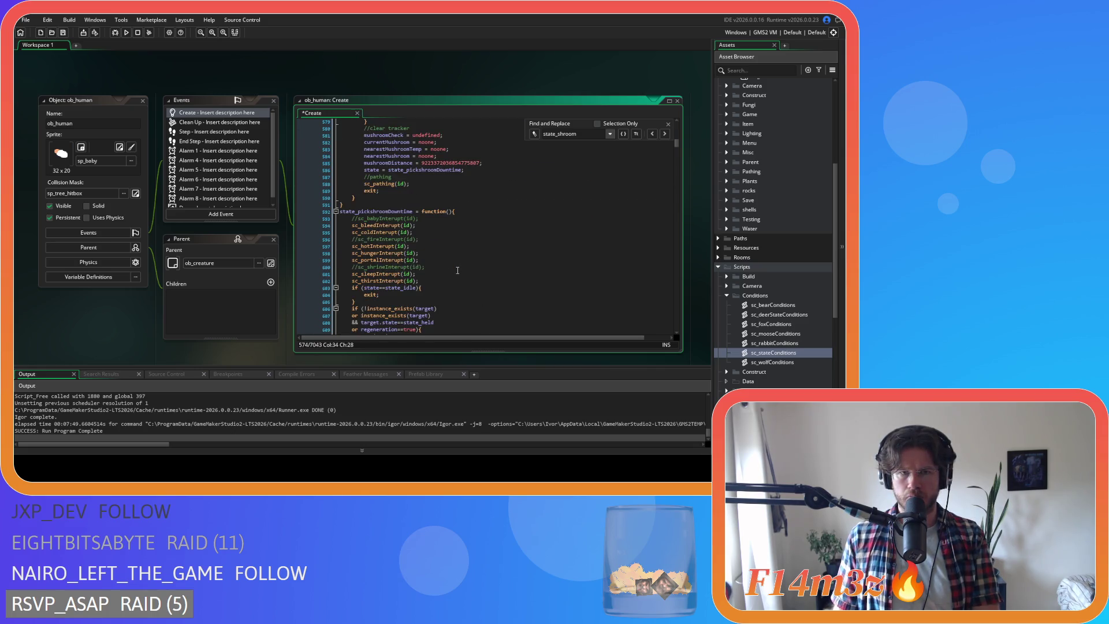
scroll(452, 258, down, 3)
scroll(452, 253, down, 2)
click(451, 218)
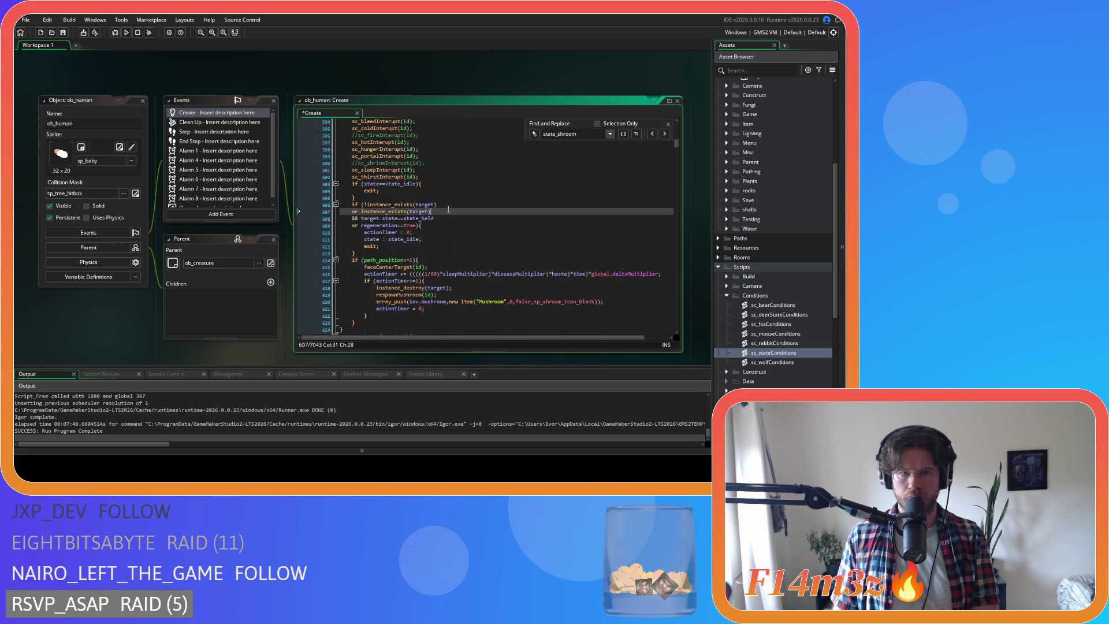
scroll(478, 266, down, 3)
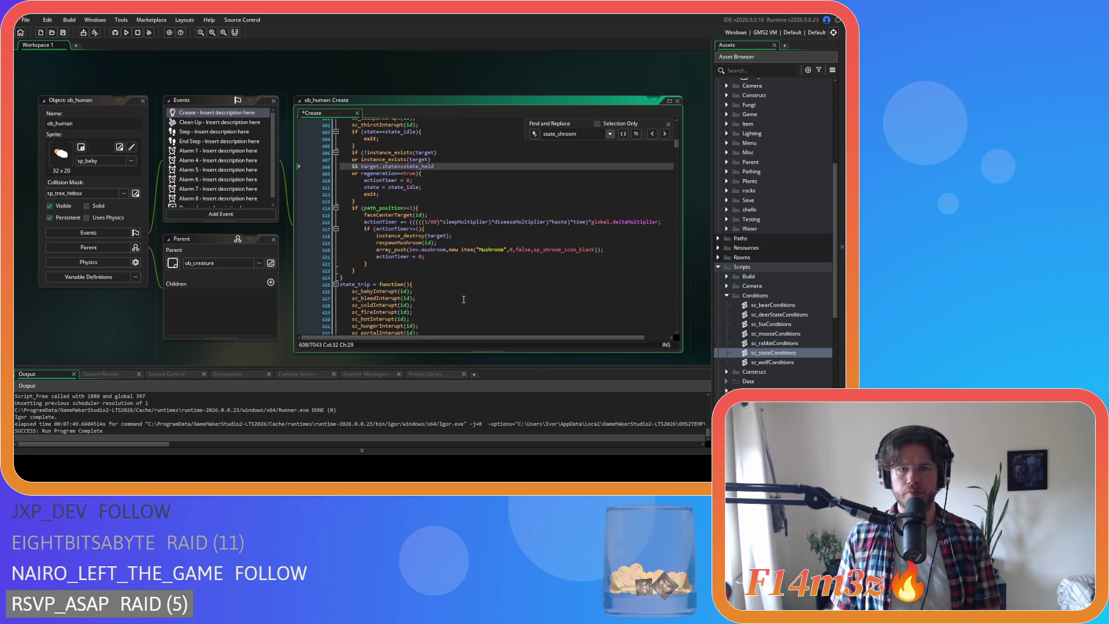
scroll(419, 212, up, 1)
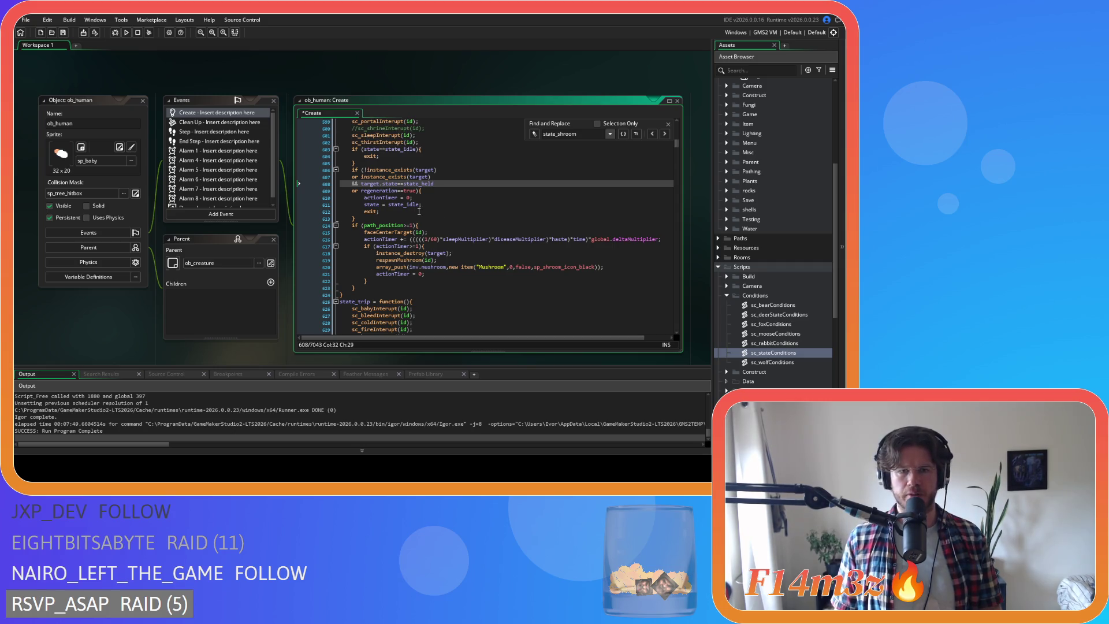
scroll(420, 212, up, 5)
scroll(419, 211, up, 1)
scroll(419, 211, up, 20)
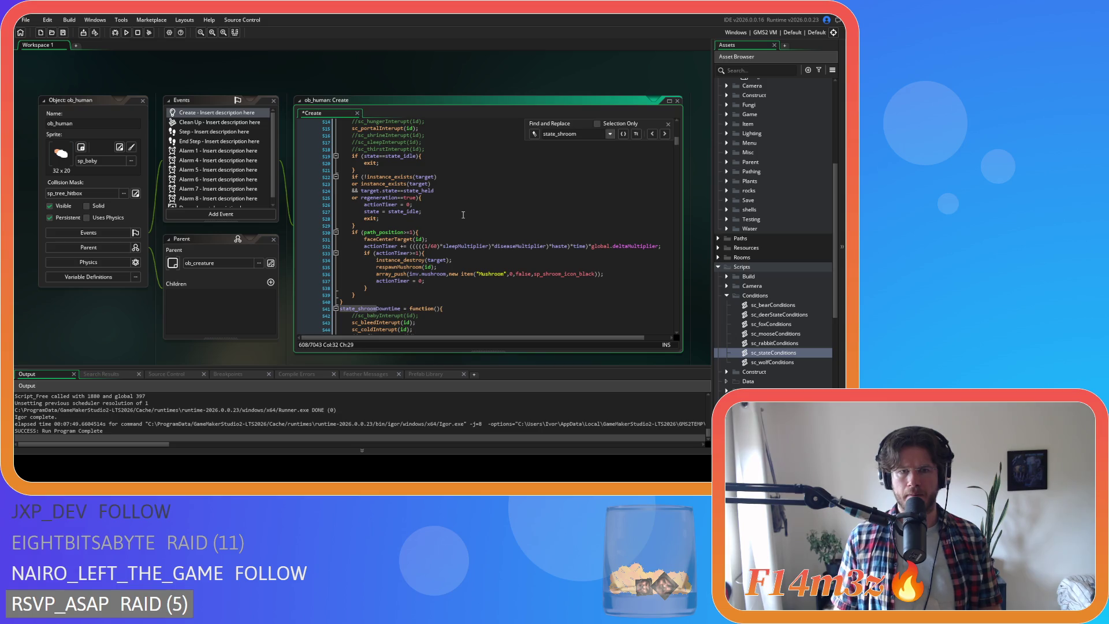
scroll(463, 215, up, 10)
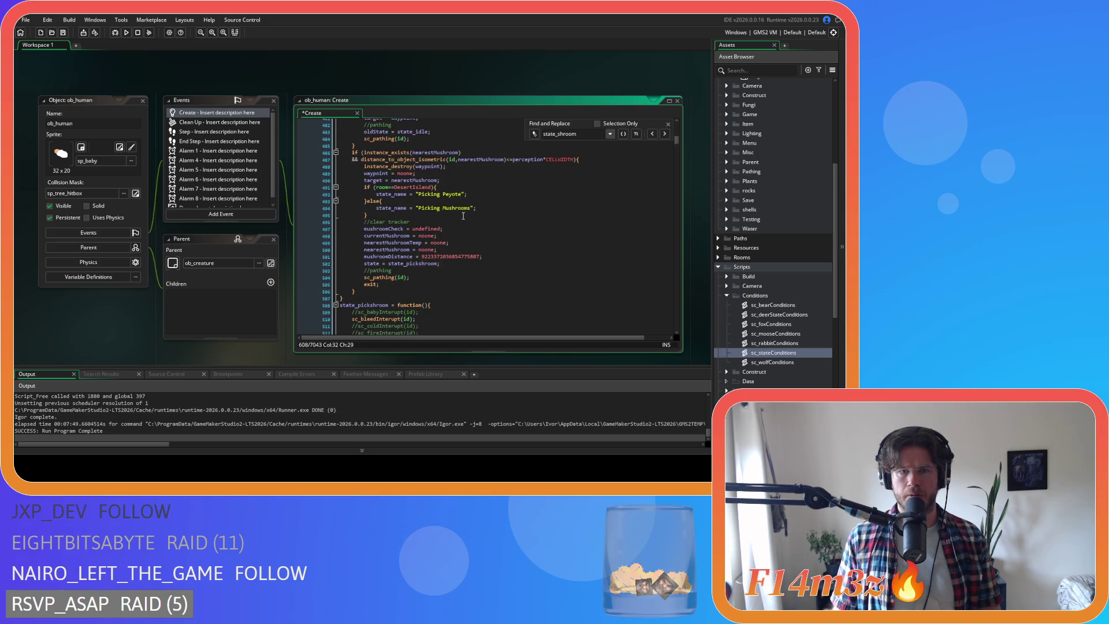
click(460, 265)
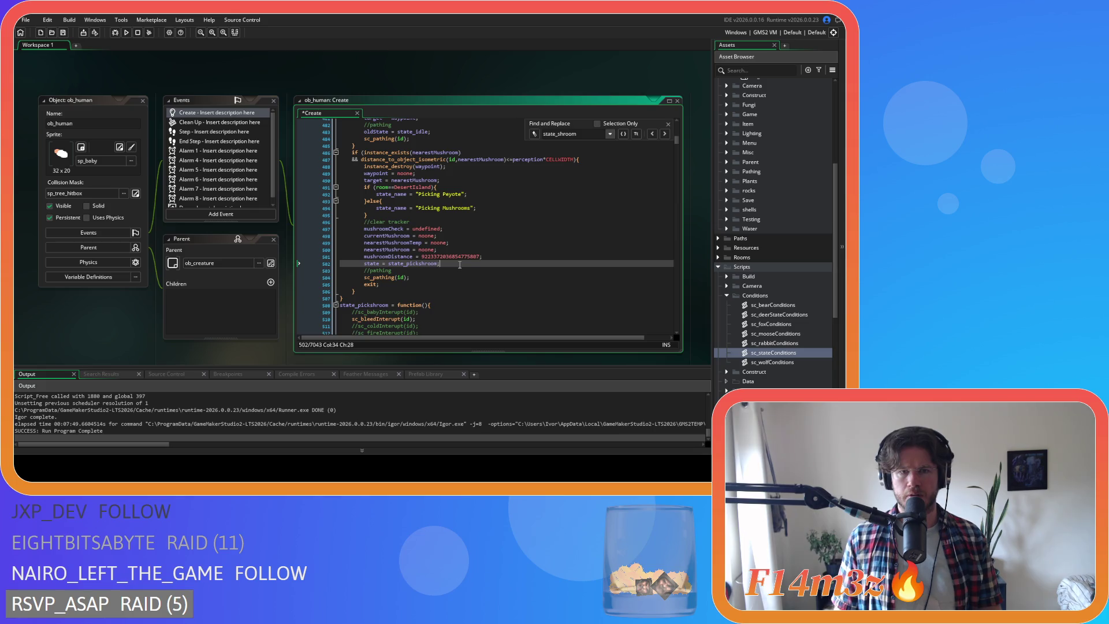
scroll(460, 265, up, 4)
scroll(460, 265, down, 4)
scroll(460, 264, up, 3)
scroll(460, 264, down, 3)
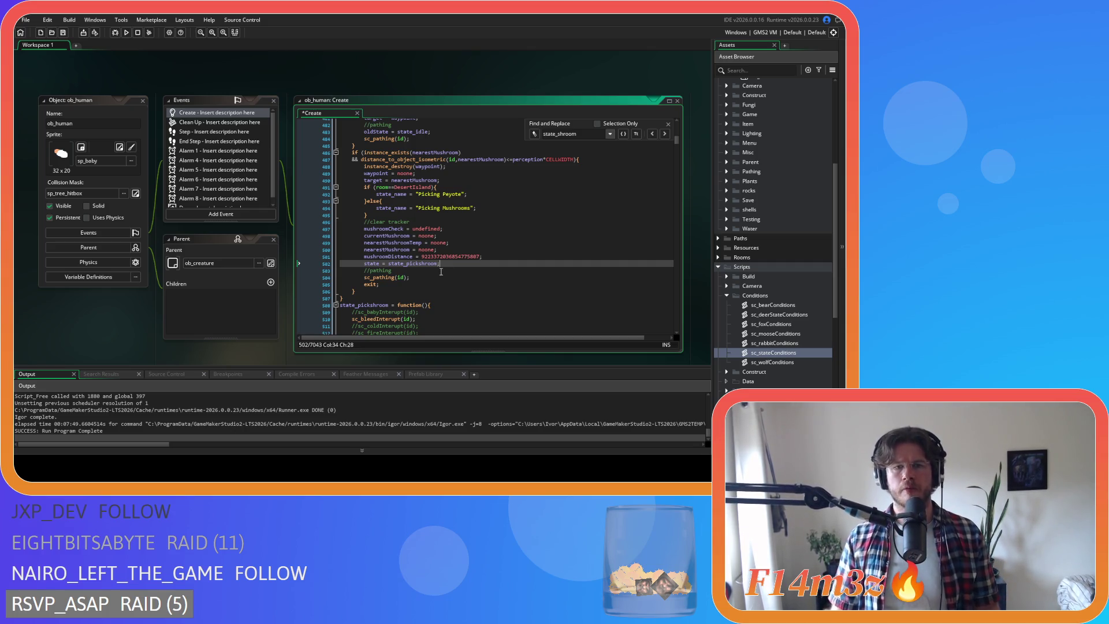
Scroll through state_pickshroomDowntime's interrupt checks and mushroom-collecting code.
scroll(440, 271, up, 4)
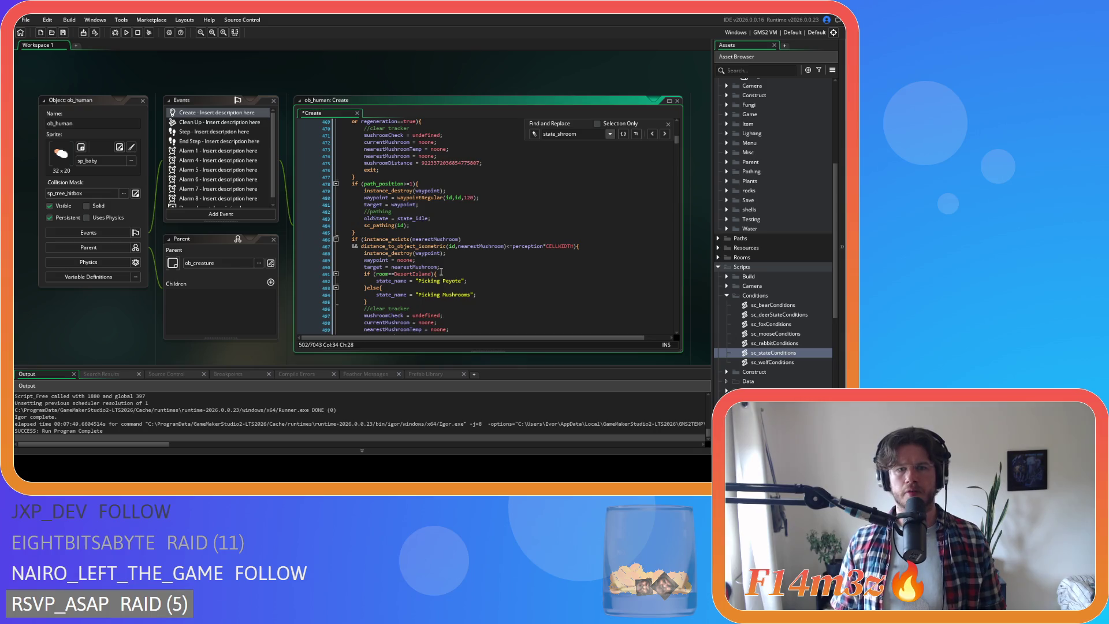
scroll(440, 271, down, 15)
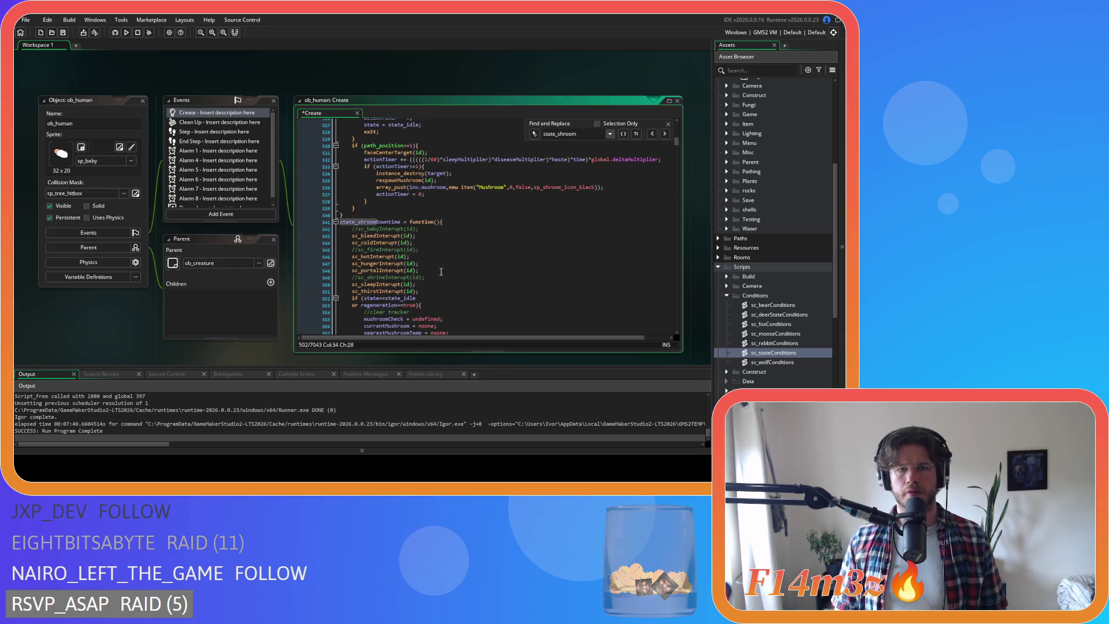
scroll(441, 271, down, 5)
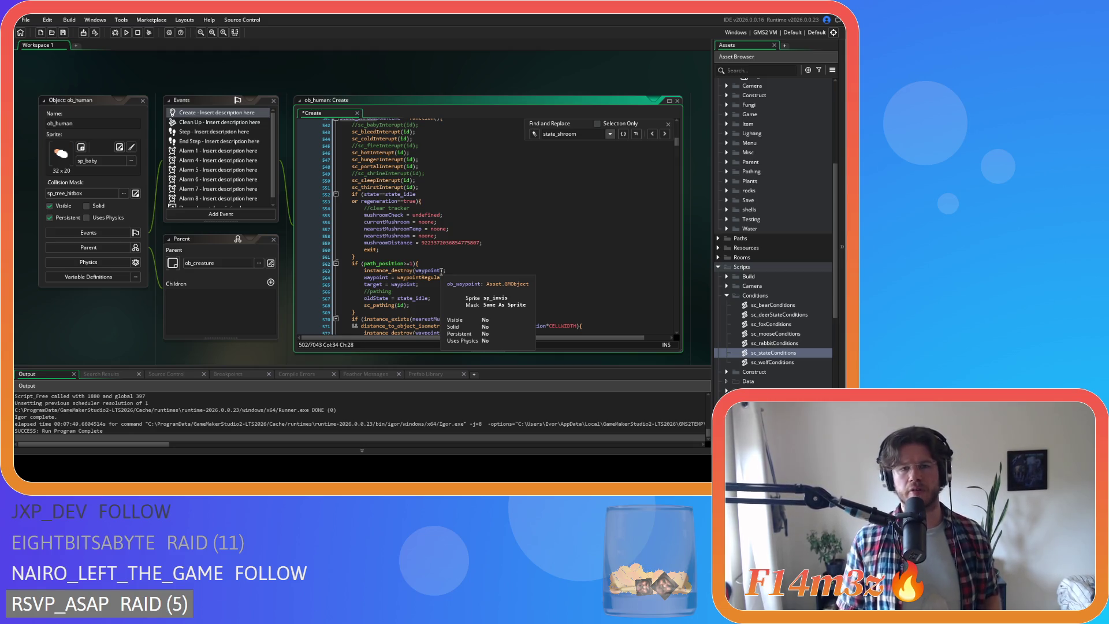
scroll(440, 271, down, 3)
scroll(440, 271, down, 2)
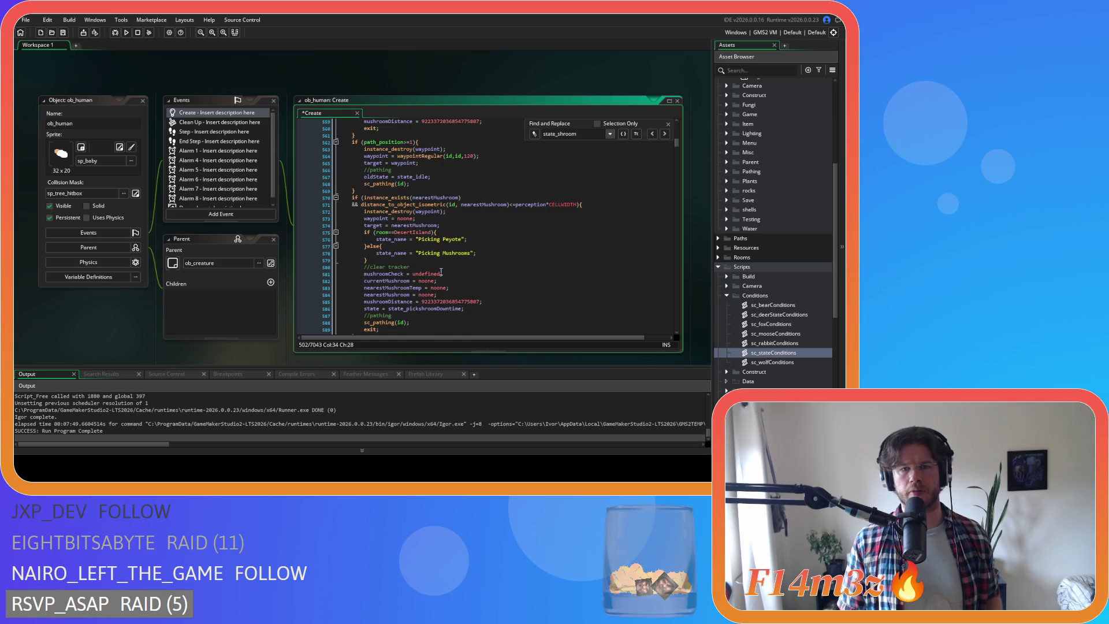
scroll(440, 271, down, 3)
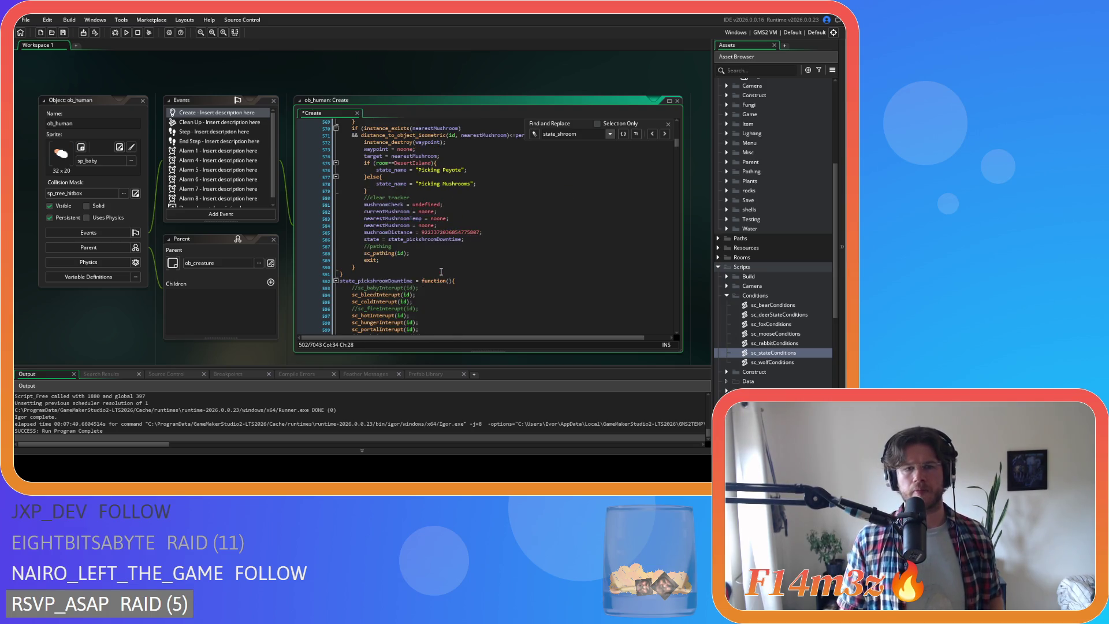
scroll(441, 271, down, 1)
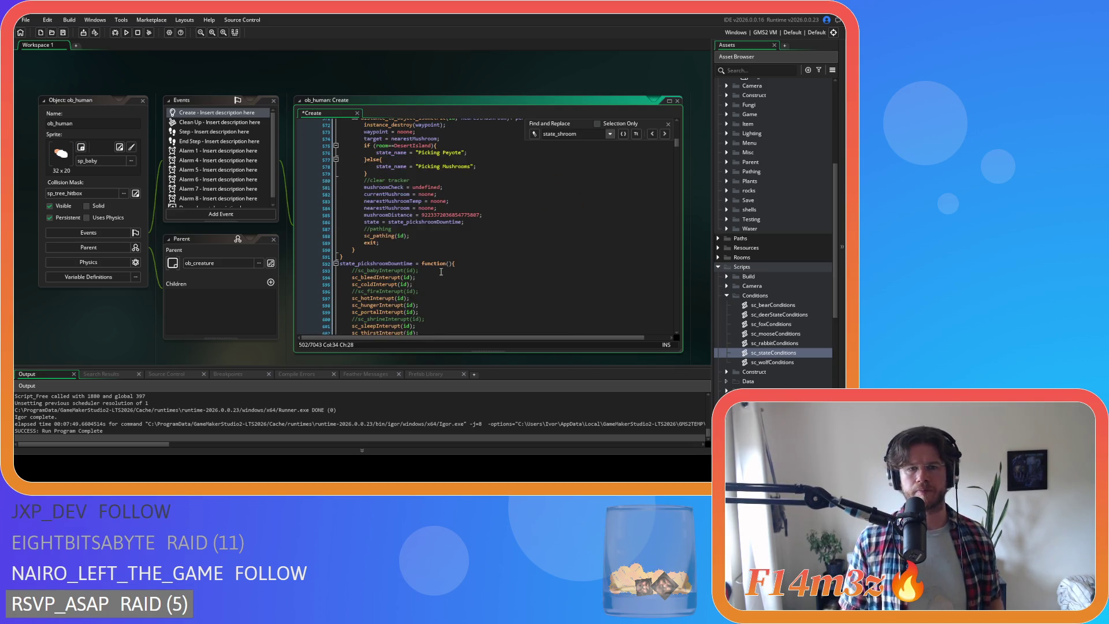
scroll(440, 272, down, 3)
scroll(440, 272, down, 5)
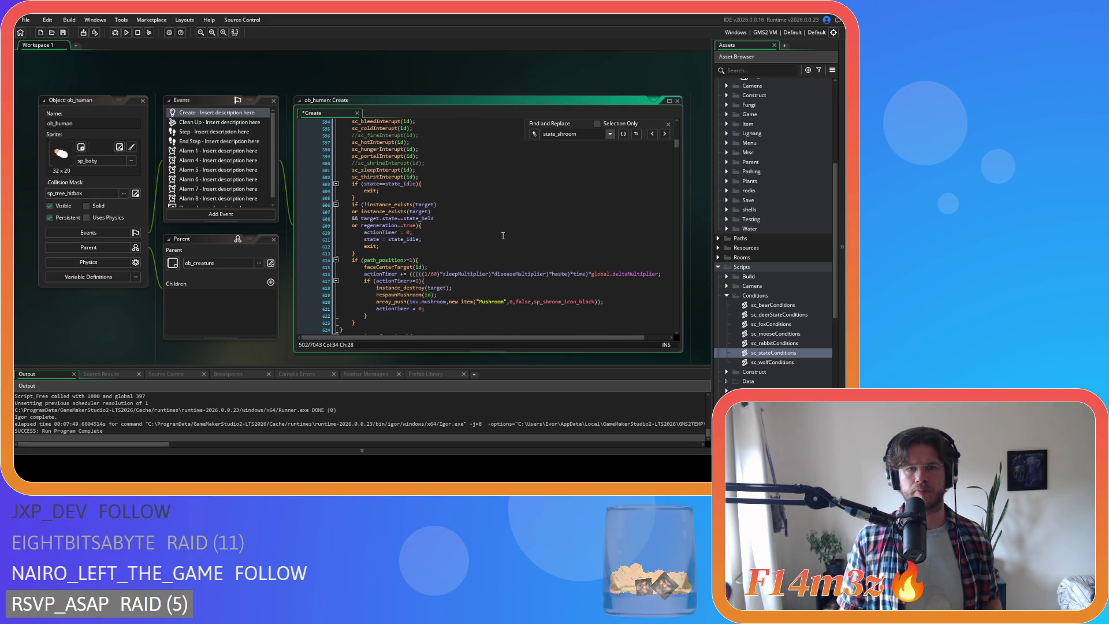
Close the Find bar and put the caret on the hunger interrupt call.
click(667, 124)
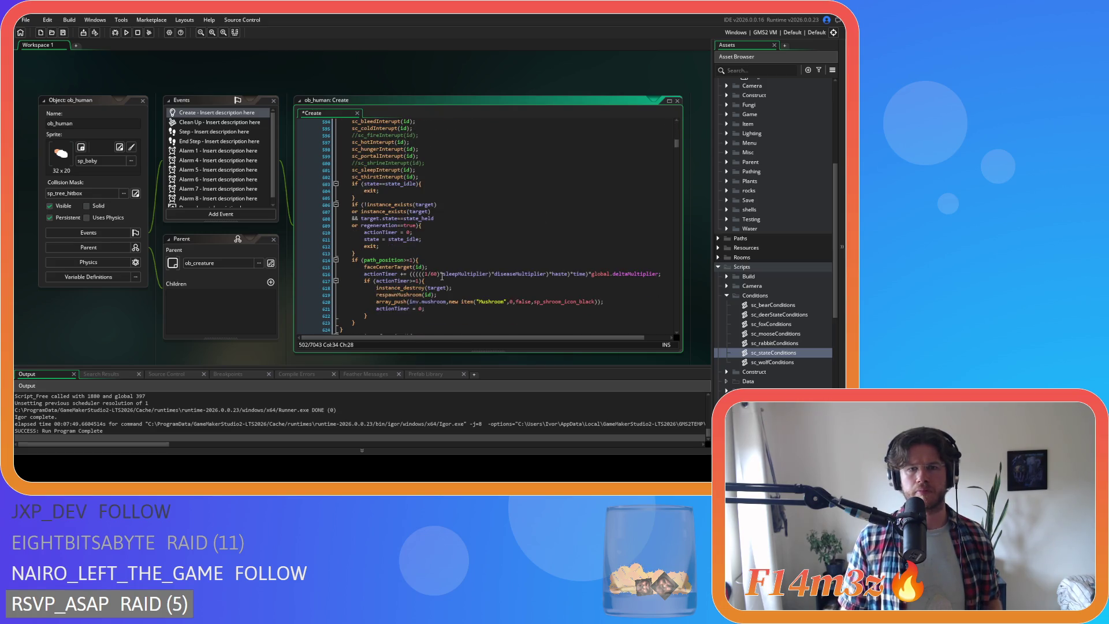
scroll(442, 276, down, 1)
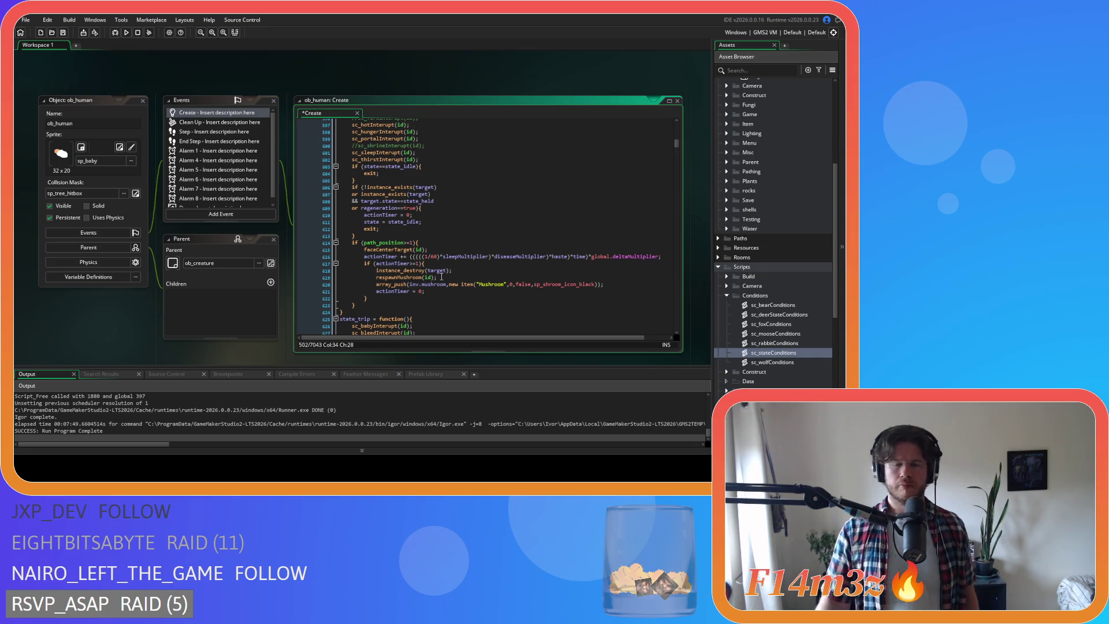
scroll(495, 229, up, 4)
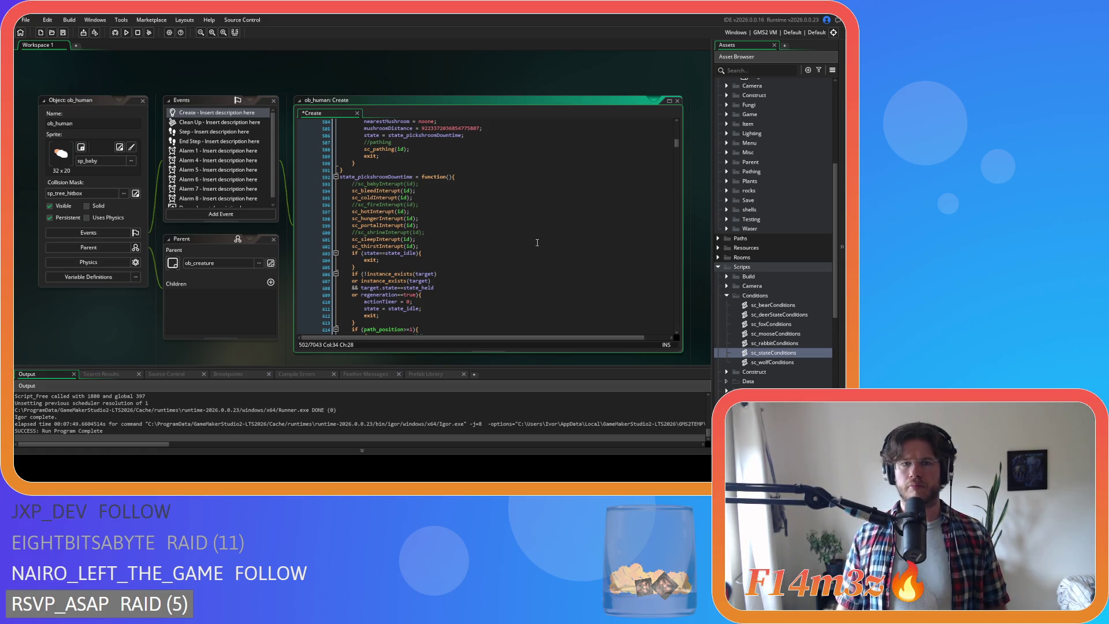
click(446, 220)
click(445, 212)
click(453, 200)
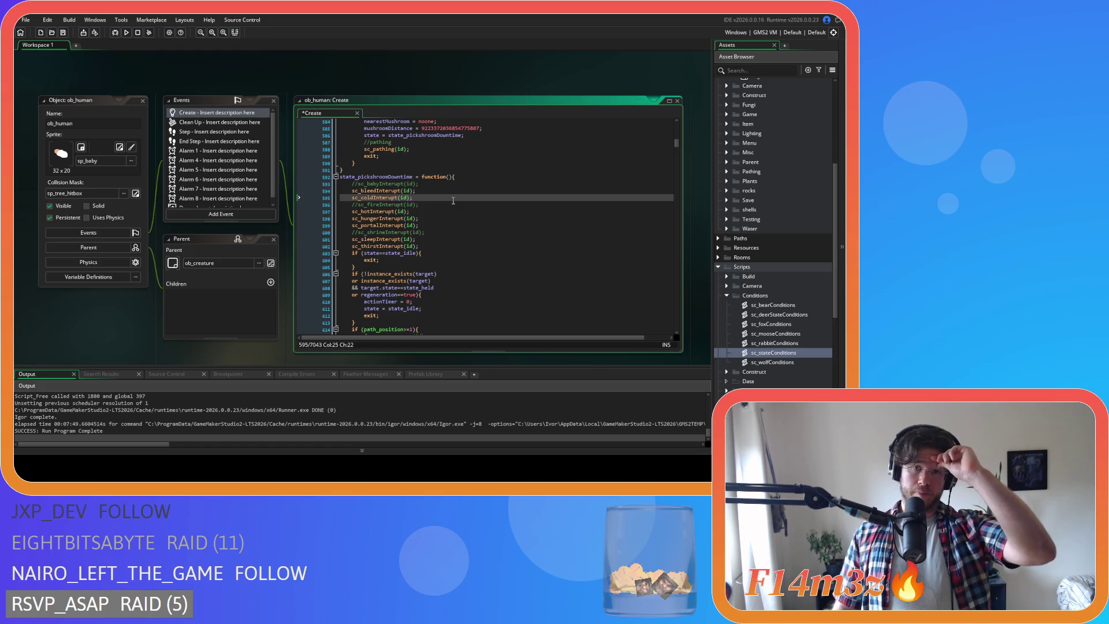
scroll(453, 202, down, 4)
scroll(456, 205, up, 12)
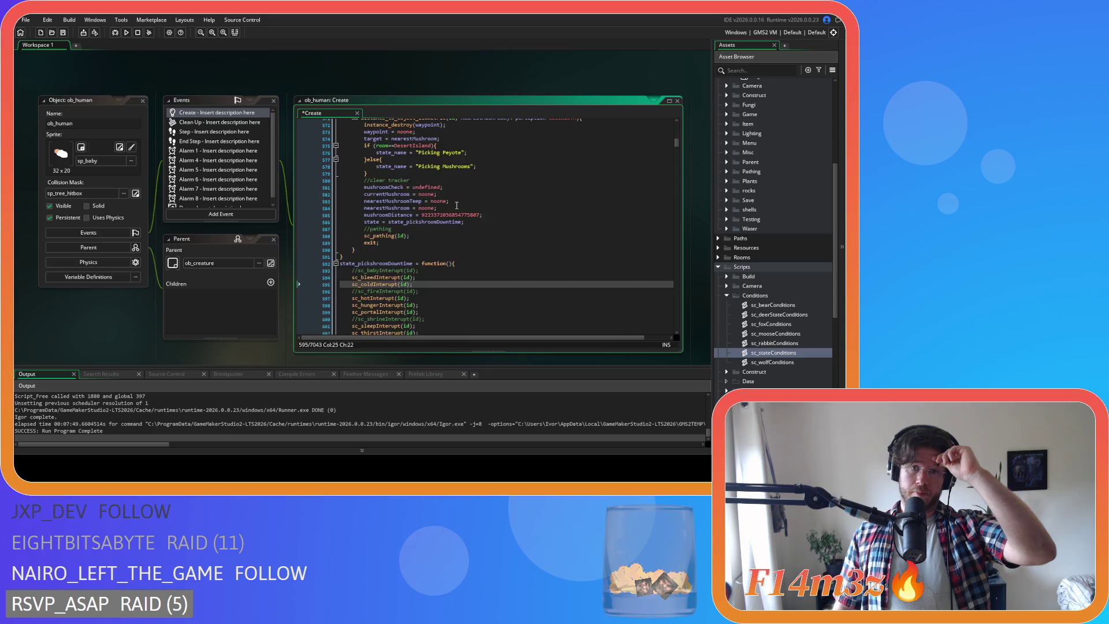
scroll(456, 205, up, 14)
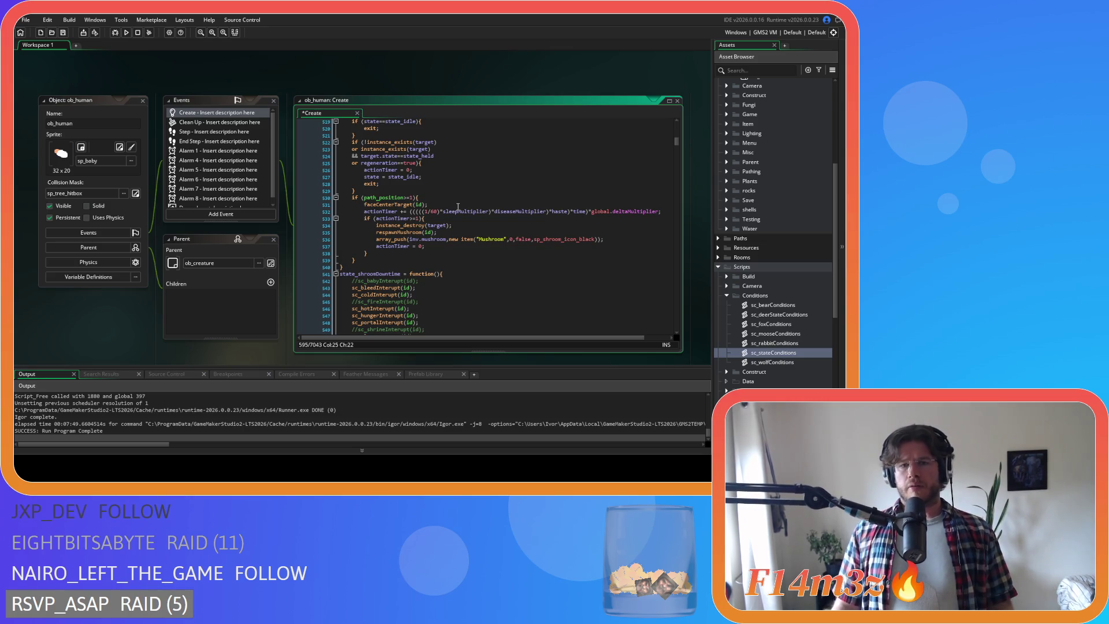
scroll(458, 206, up, 5)
scroll(412, 214, down, 5)
scroll(411, 214, up, 5)
scroll(411, 214, down, 20)
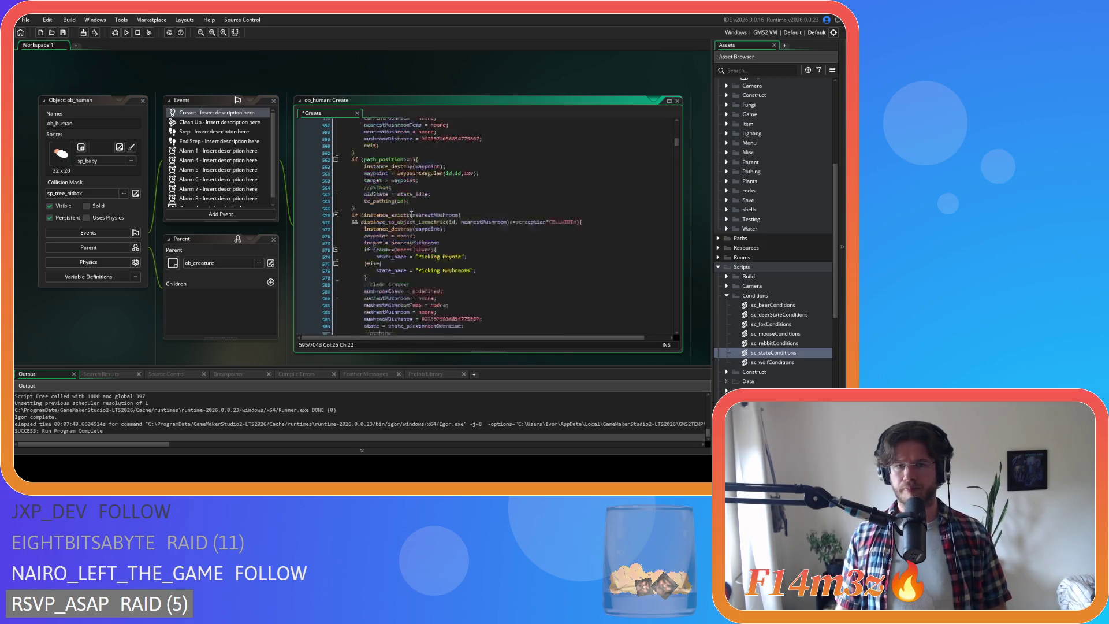
scroll(411, 214, down, 4)
click(468, 225)
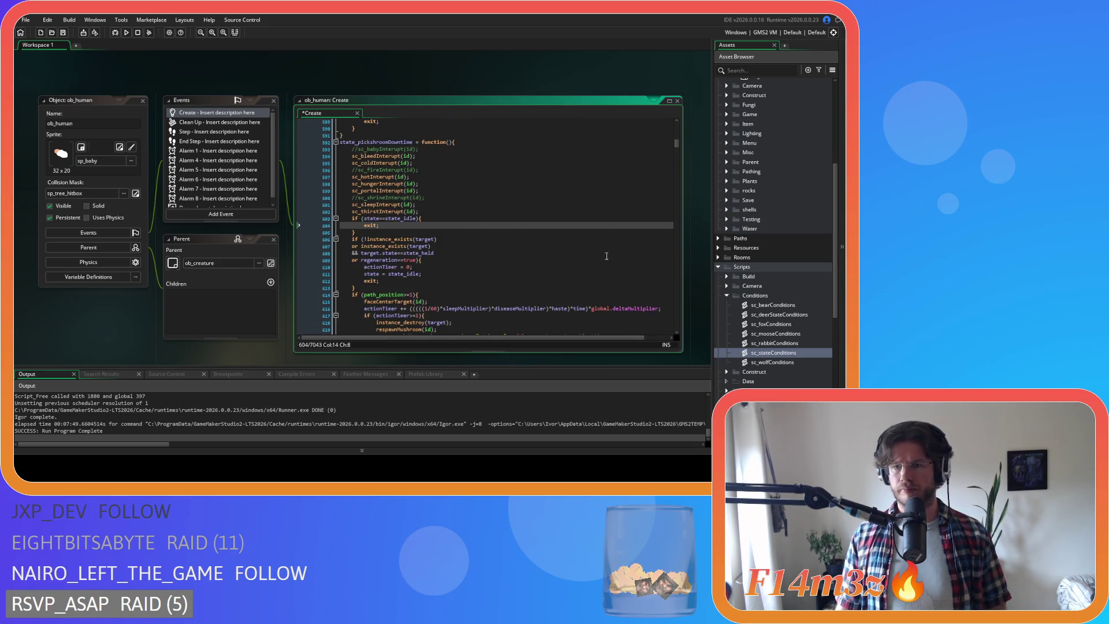
scroll(540, 269, down, 3)
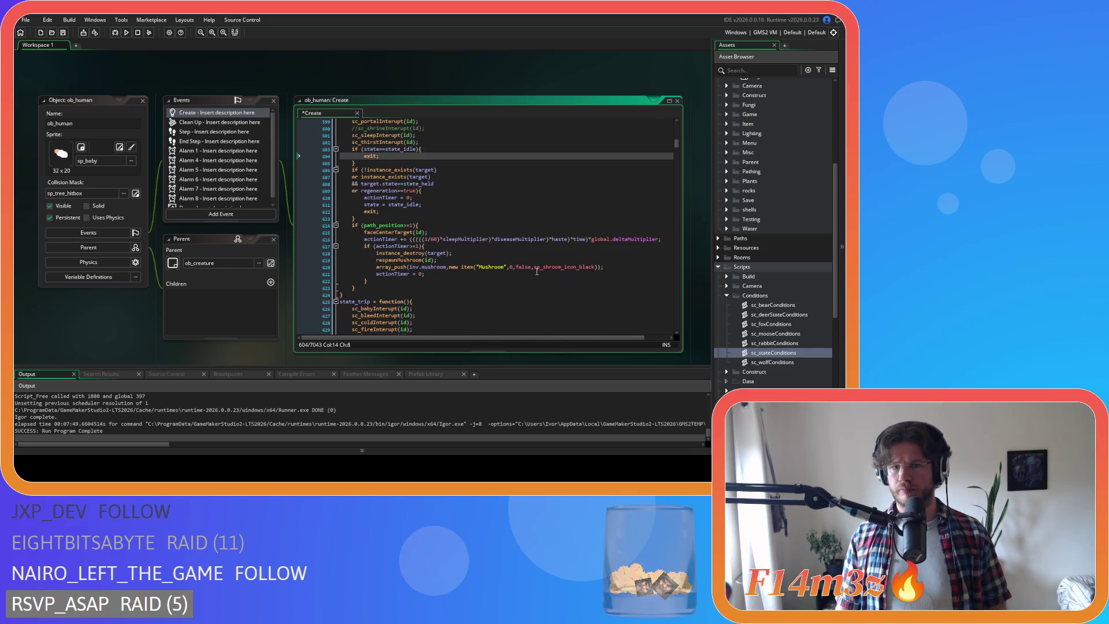
scroll(537, 233, up, 3)
click(536, 224)
scroll(536, 224, up, 10)
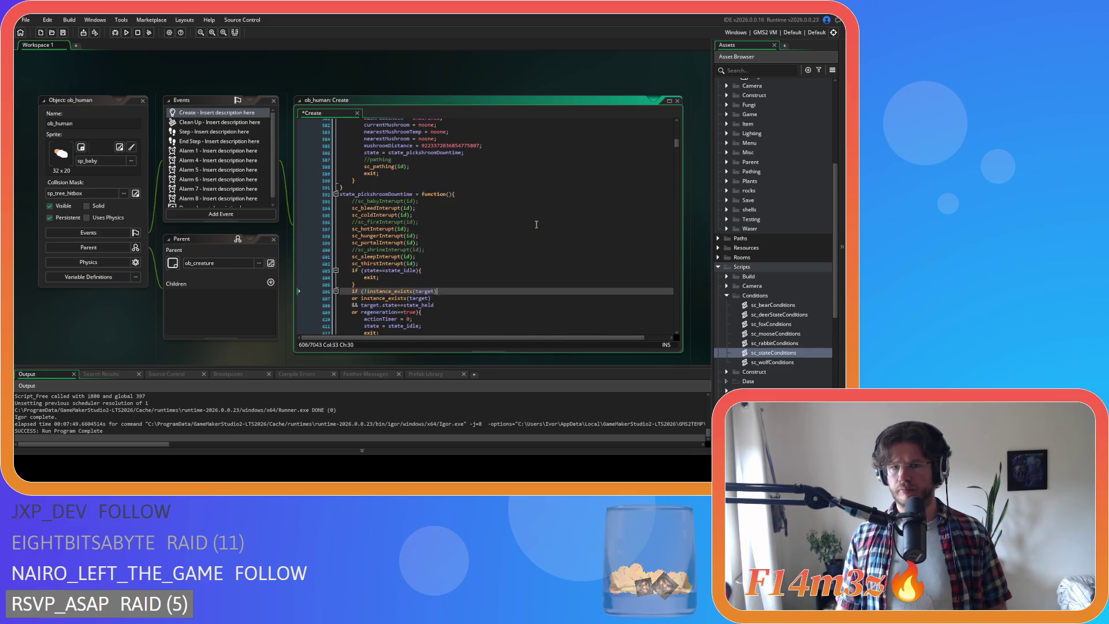
scroll(536, 224, up, 5)
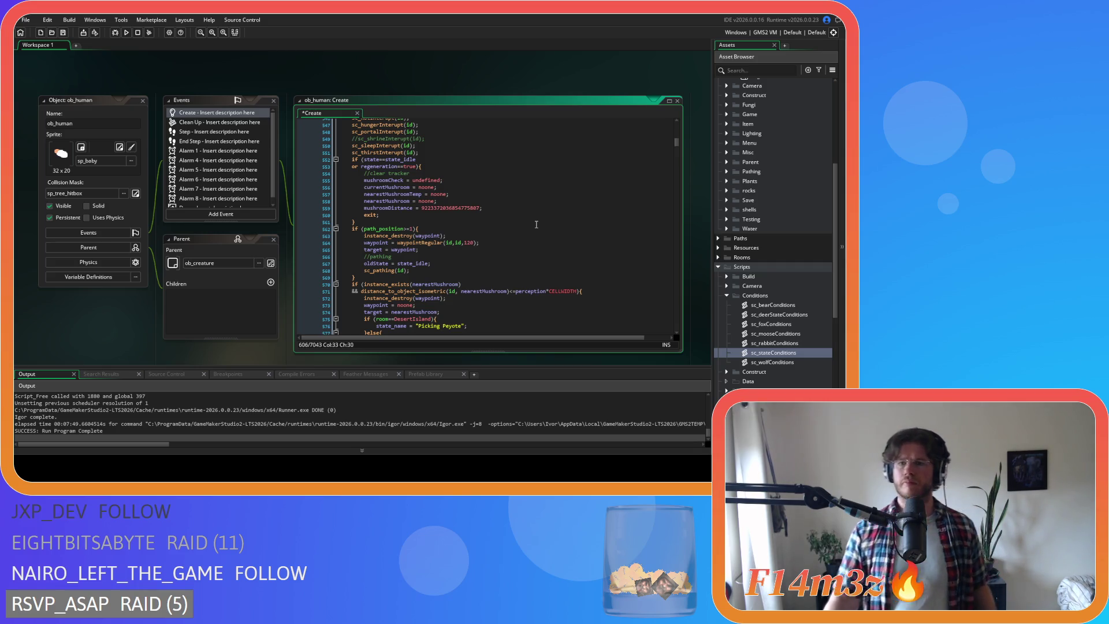
Open sc_stateConditions and inspect the instance_exists(ob_mushroom) and ob_store stage checks.
double_click(773, 352)
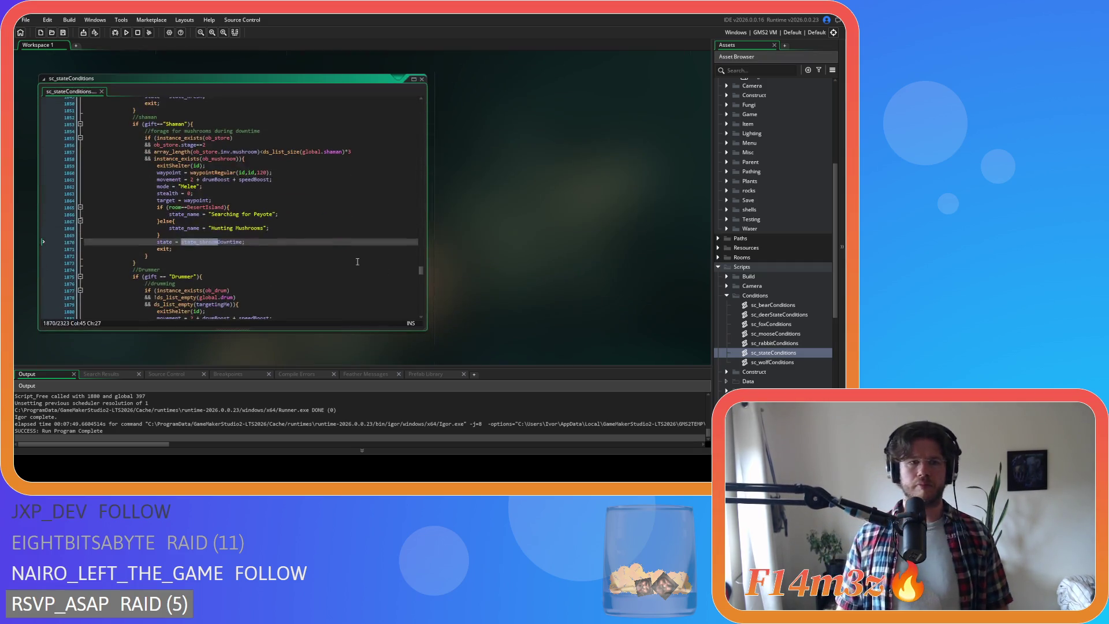
scroll(321, 244, up, 2)
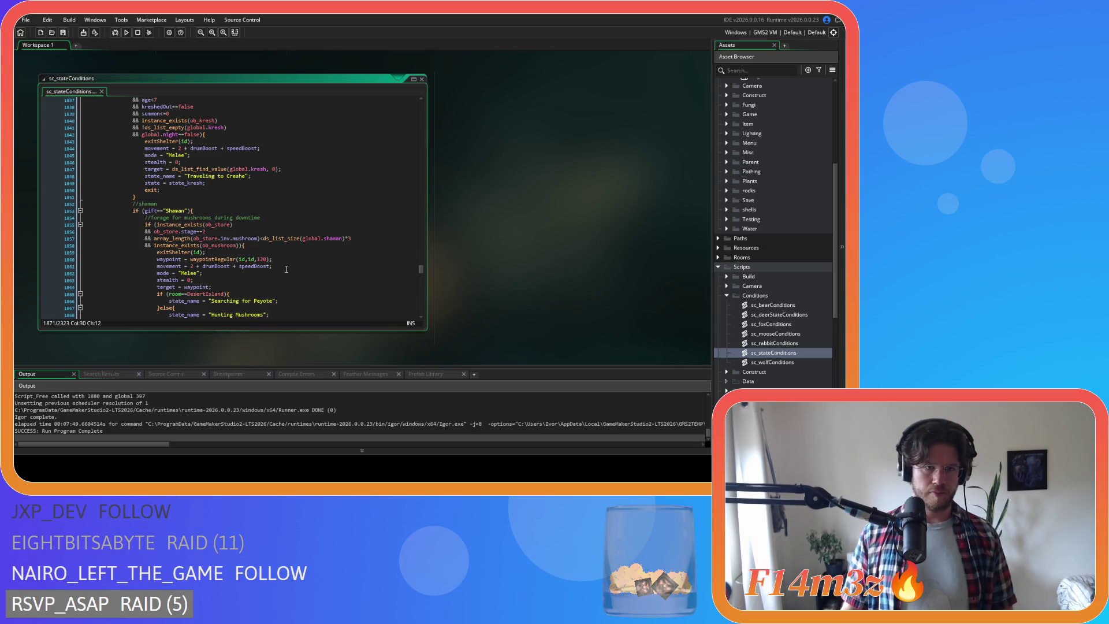
click(285, 248)
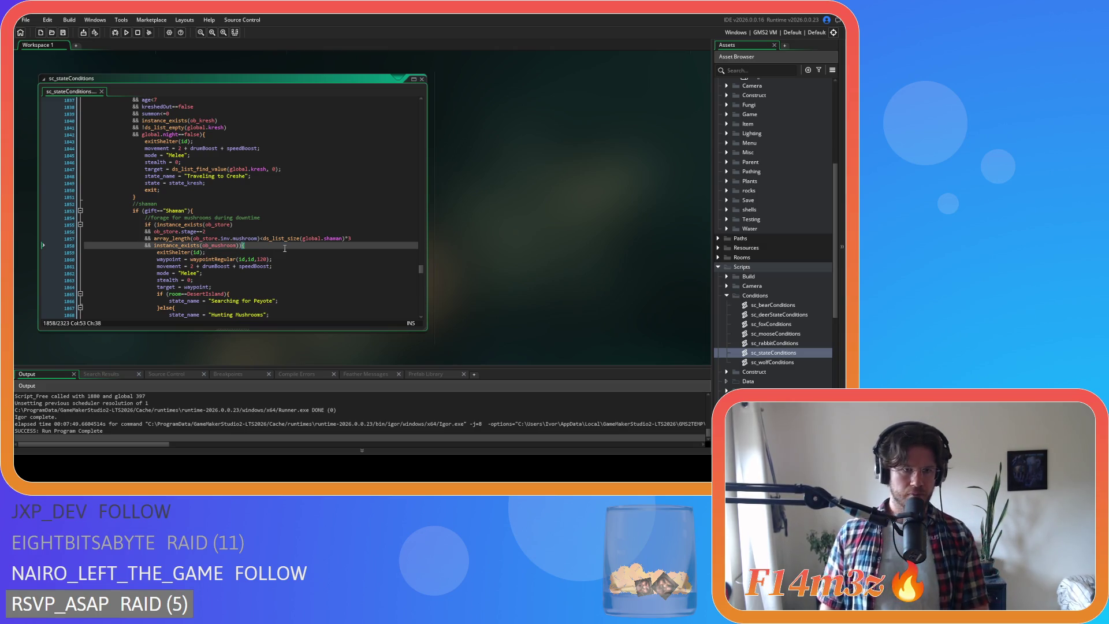
key(Up)
key(Up)
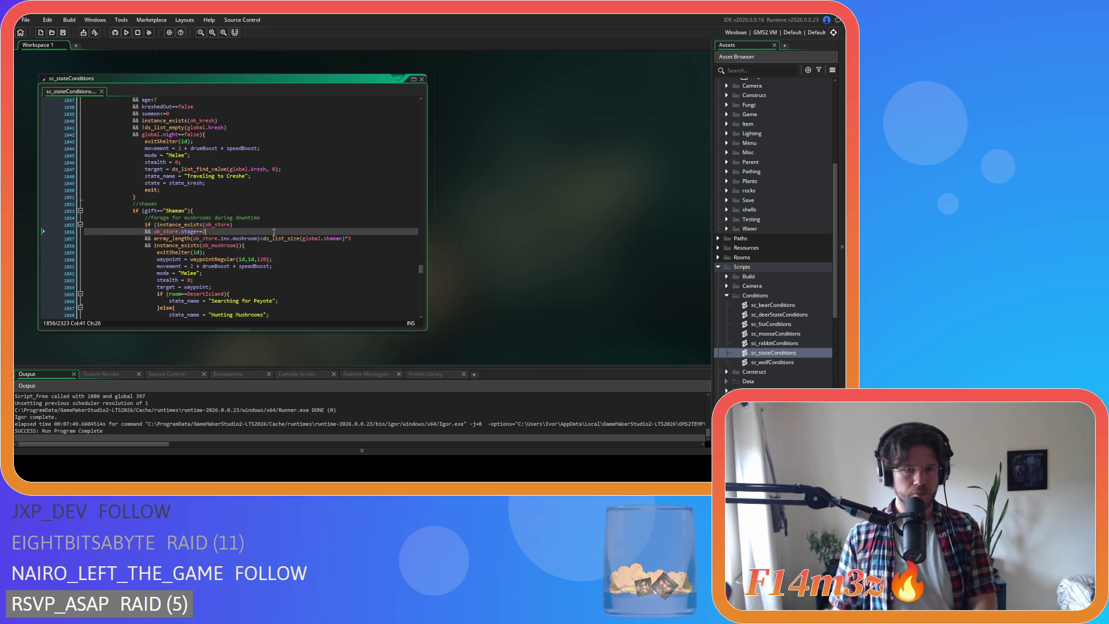
click(293, 250)
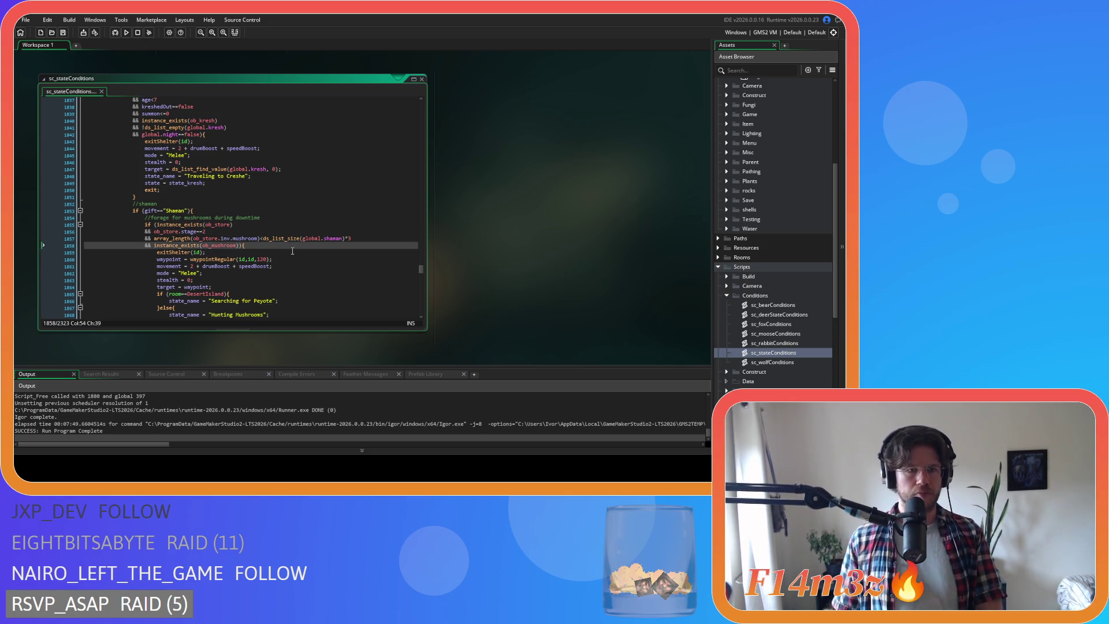
scroll(292, 250, down, 8)
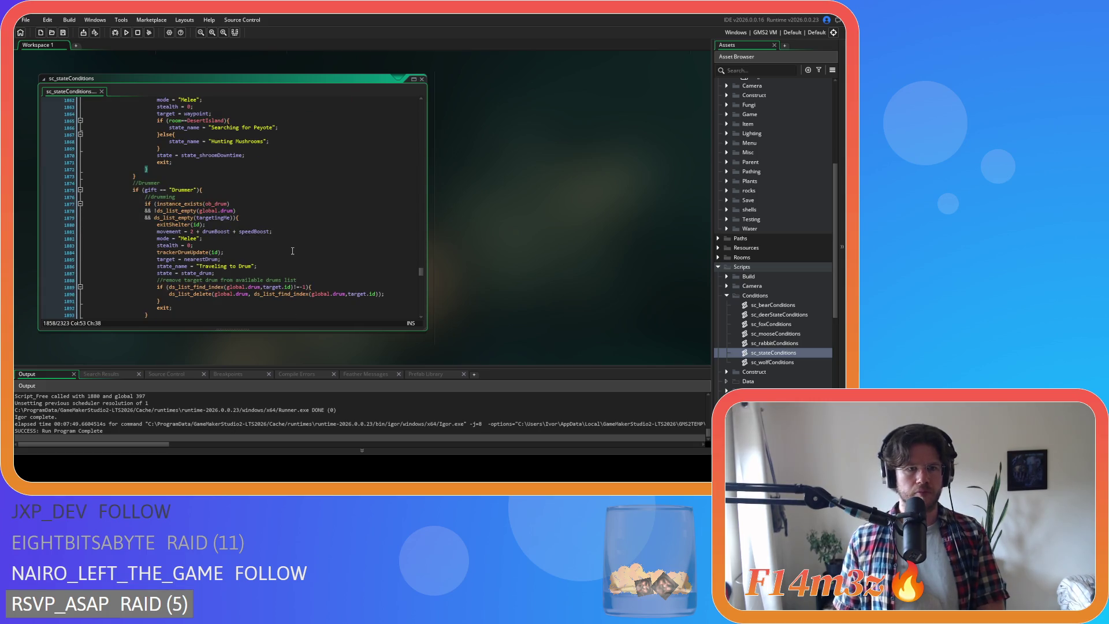
Look over the Drummer's conditions and the line setting the shroom downtime state.
click(162, 196)
scroll(323, 269, up, 5)
click(323, 269)
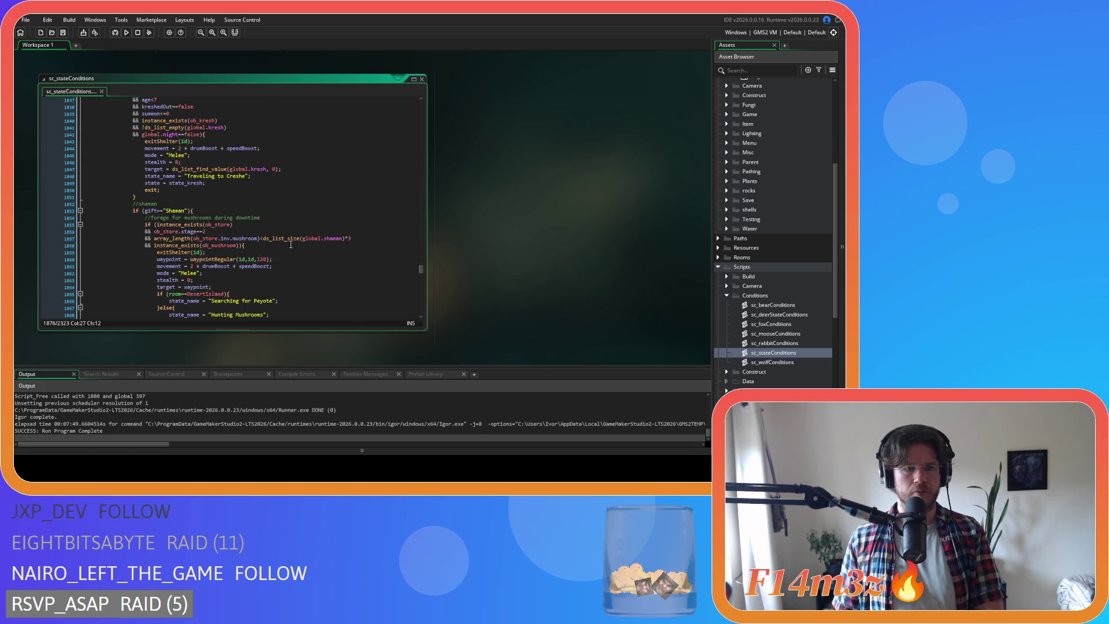
scroll(323, 269, up, 8)
scroll(323, 269, up, 4)
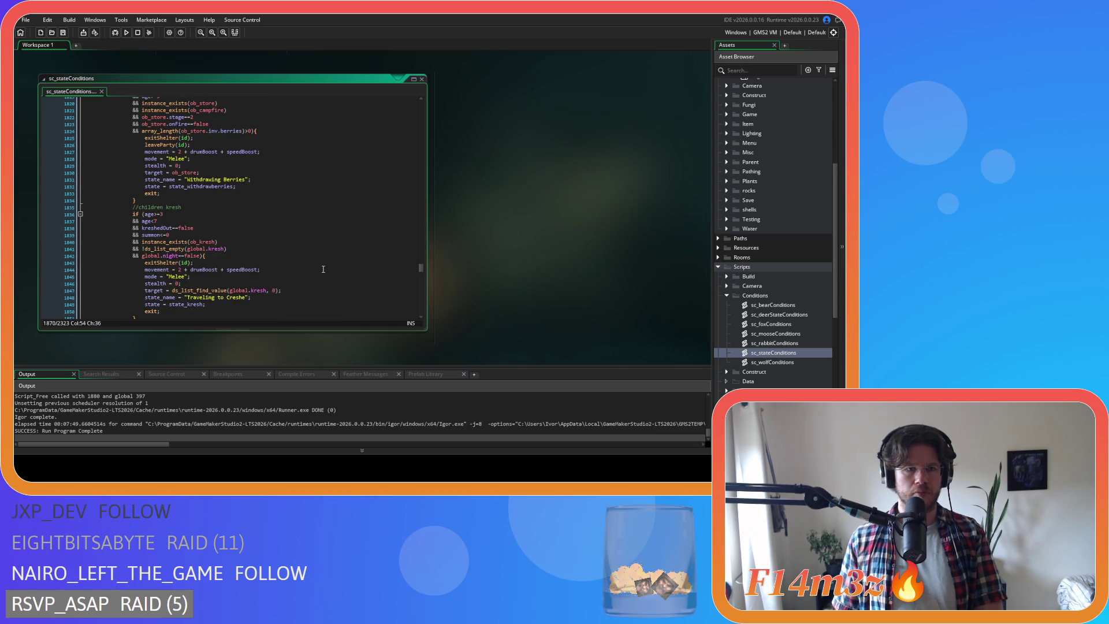
scroll(324, 269, down, 9)
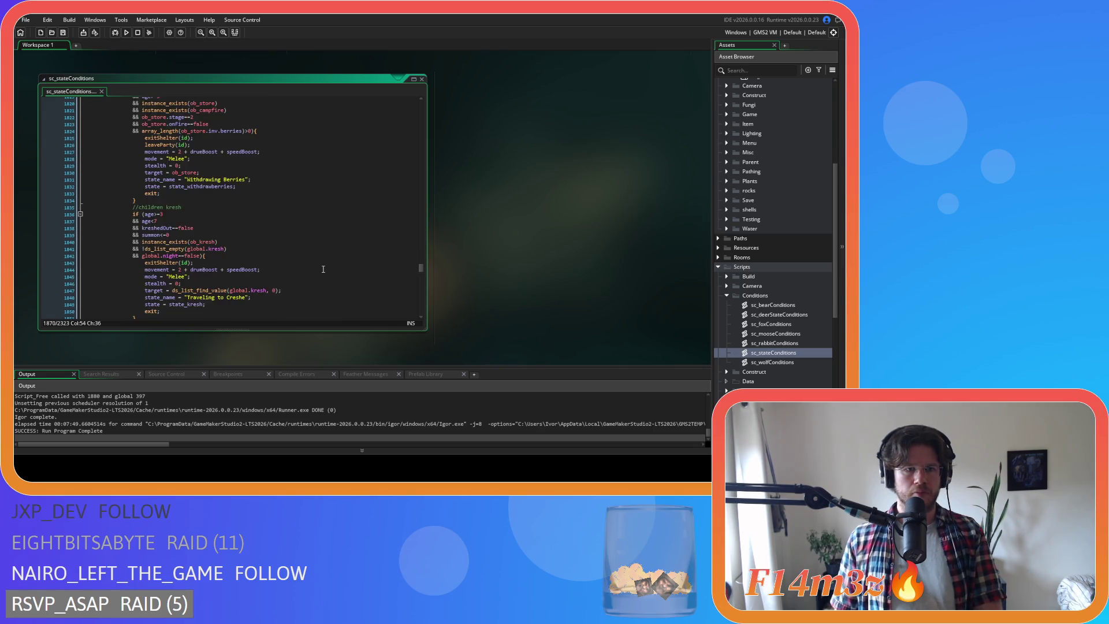
scroll(324, 269, down, 3)
Review the 'Hunting Mushrooms' else branch and stealth reset, then select ob_human.
click(290, 257)
click(273, 194)
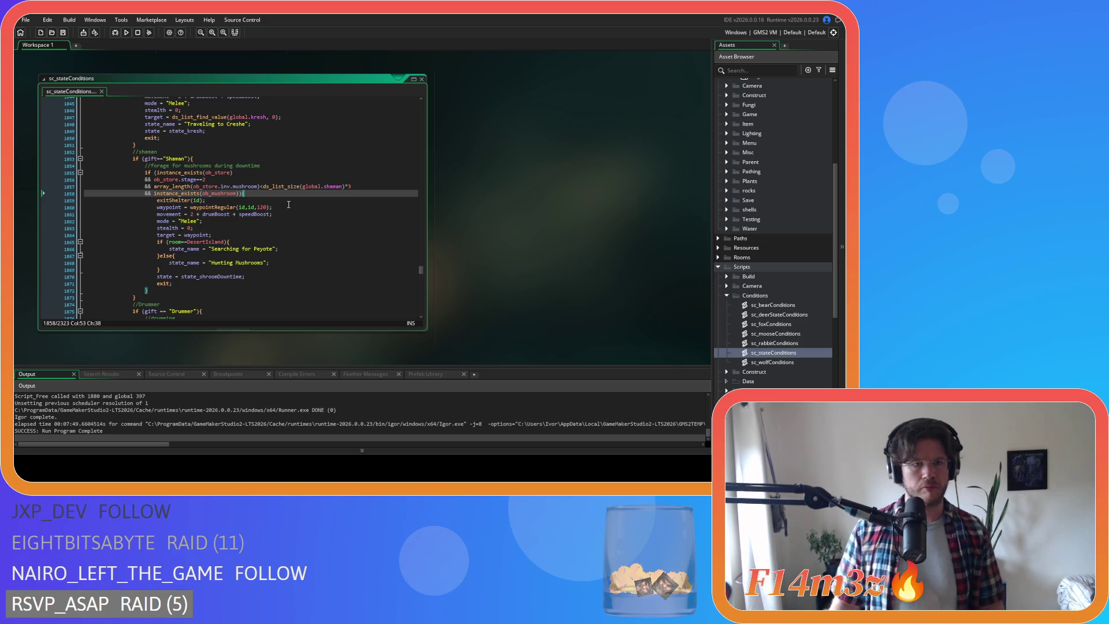
click(322, 227)
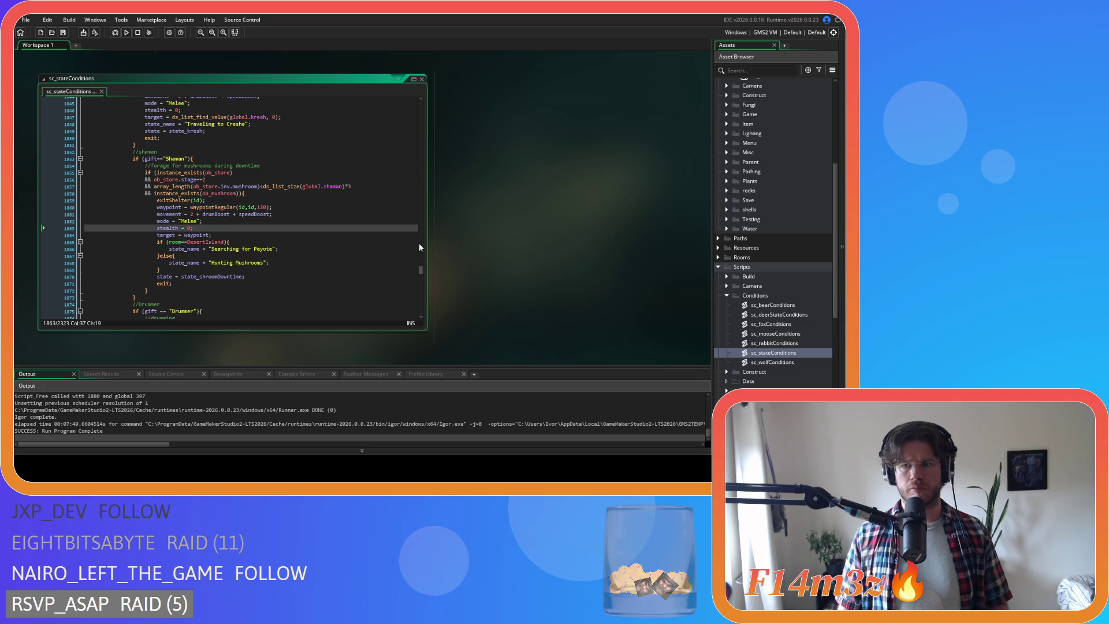
scroll(776, 289, up, 5)
click(782, 239)
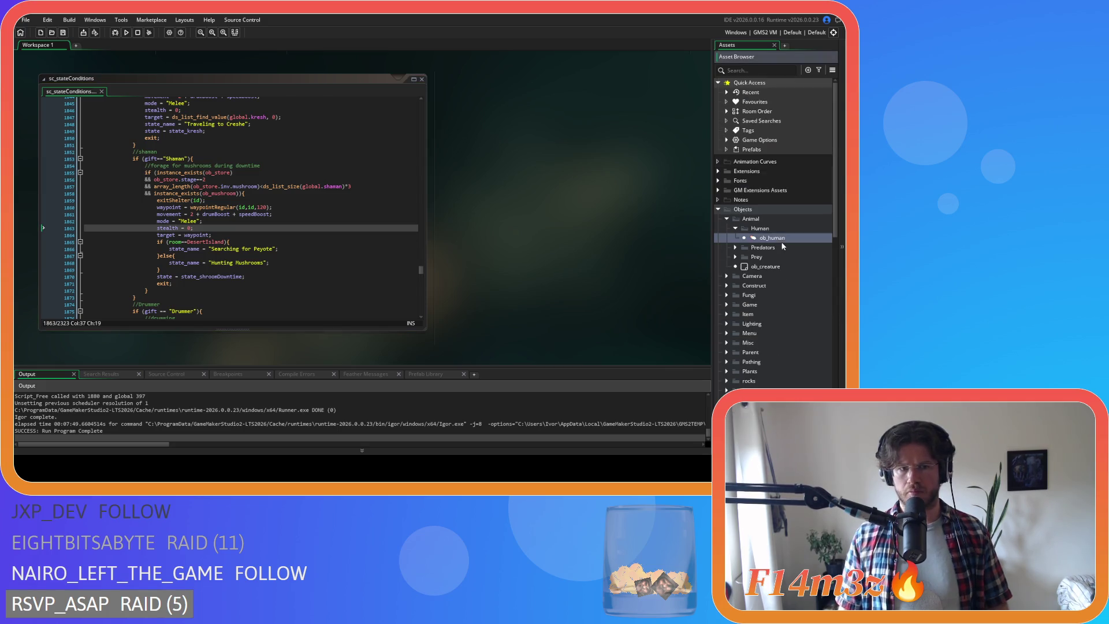
Open ob_human's Create code and check state_shroomDowntime's regeneration, idle and thirst lines.
double_click(774, 238)
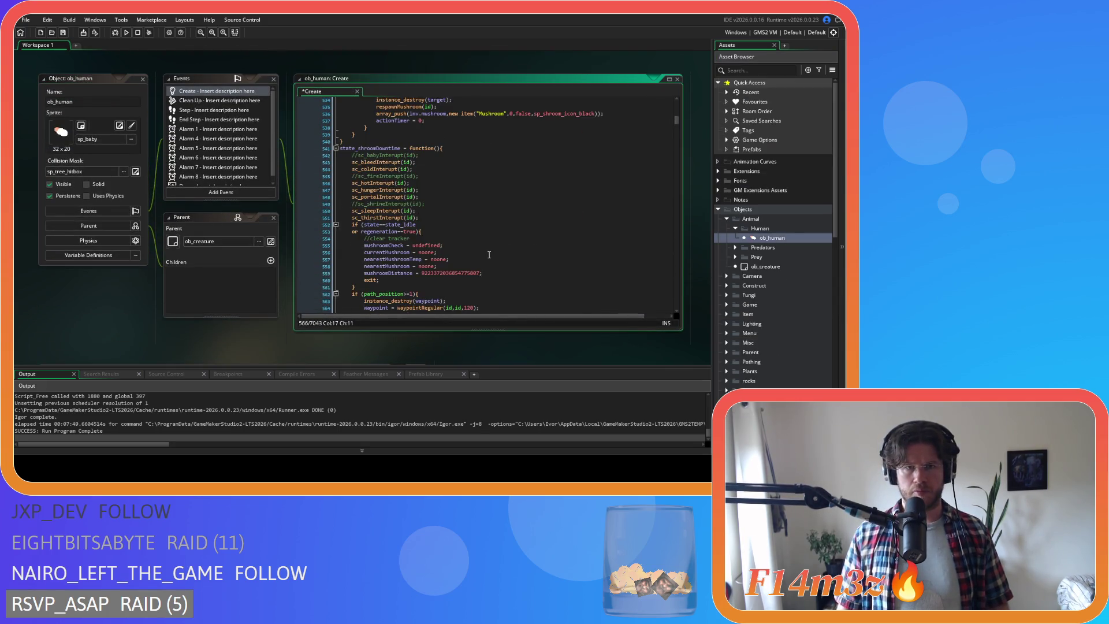
scroll(489, 255, down, 5)
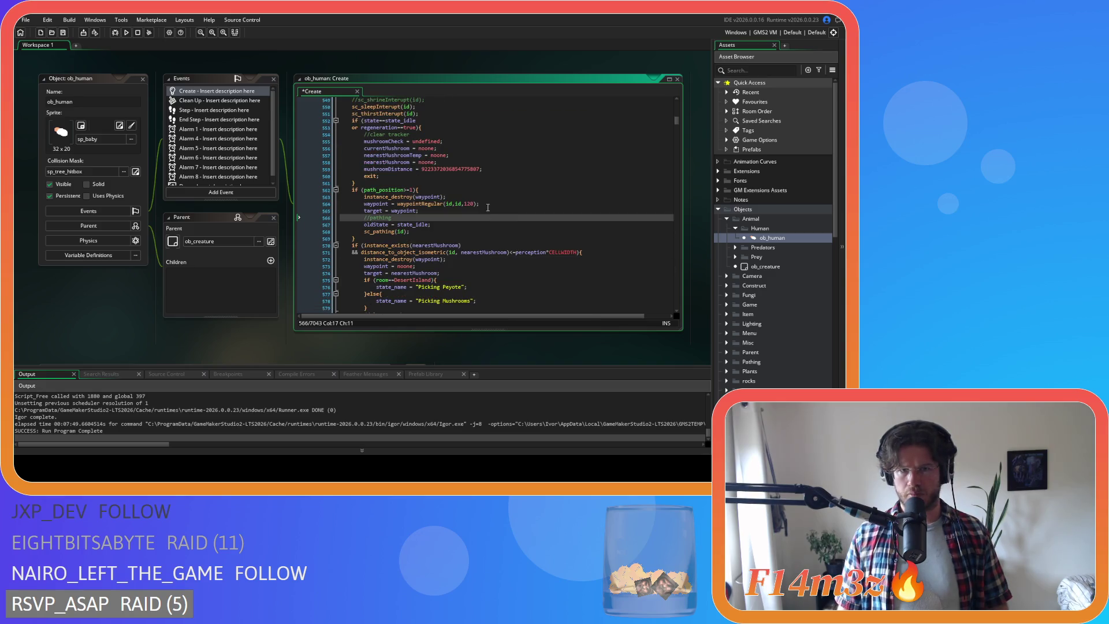
scroll(488, 194, up, 4)
click(457, 217)
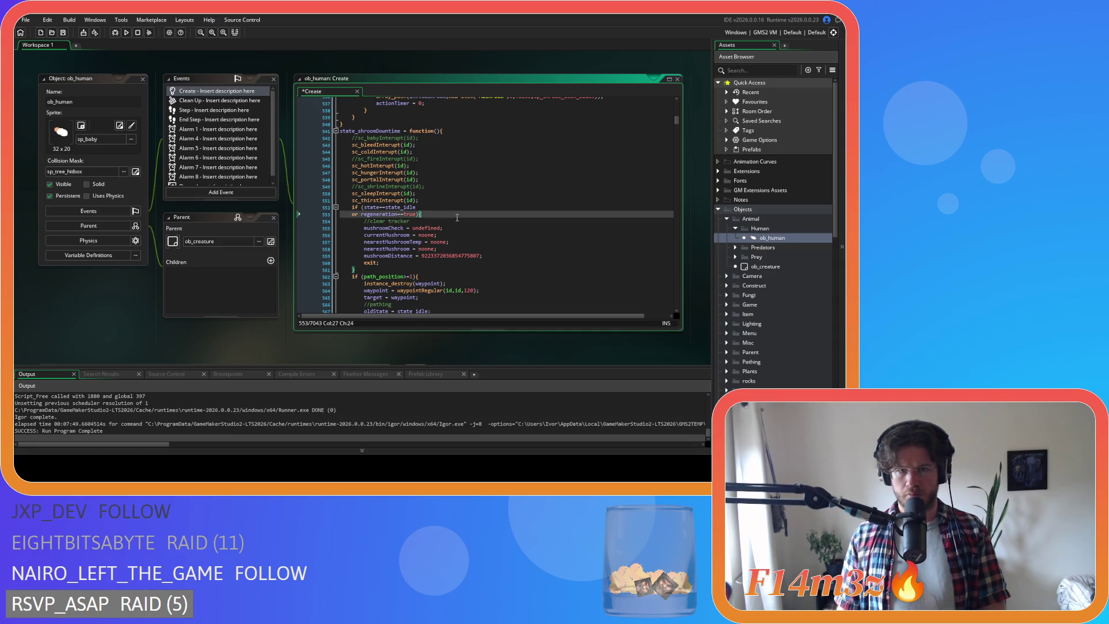
click(449, 209)
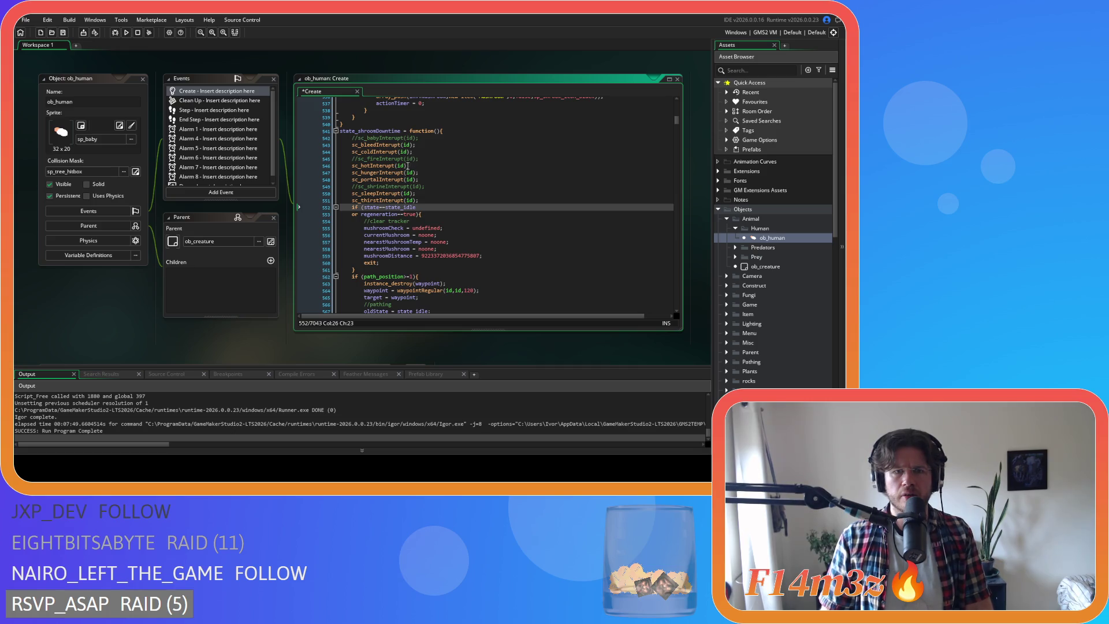
click(429, 202)
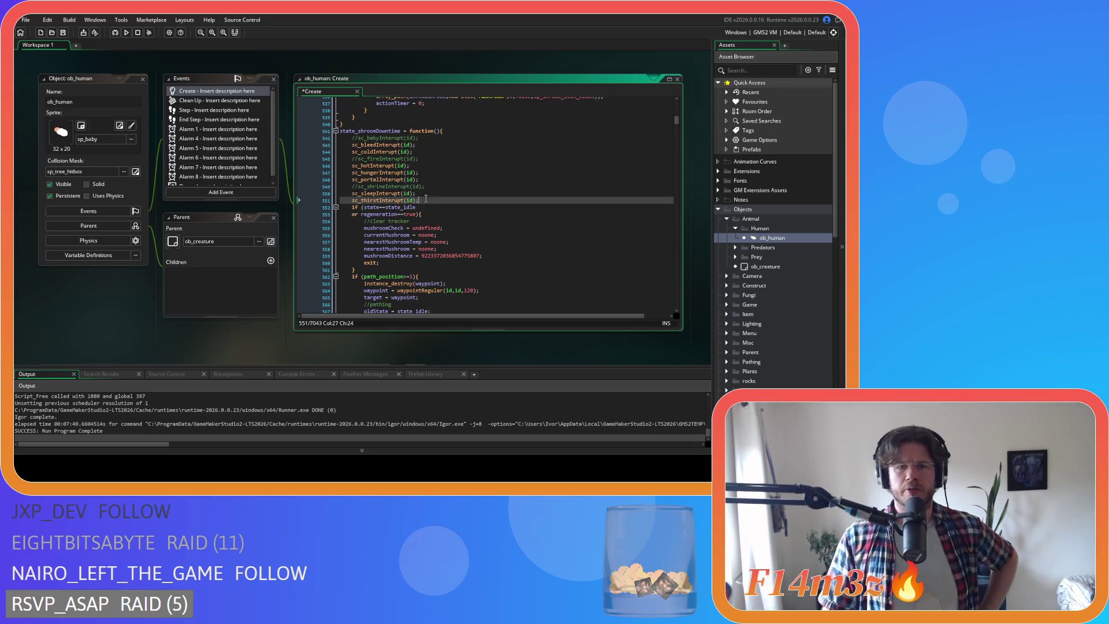
Look over the surrounding interrupt calls and return to the thirst interrupt call.
mouse_move(414, 171)
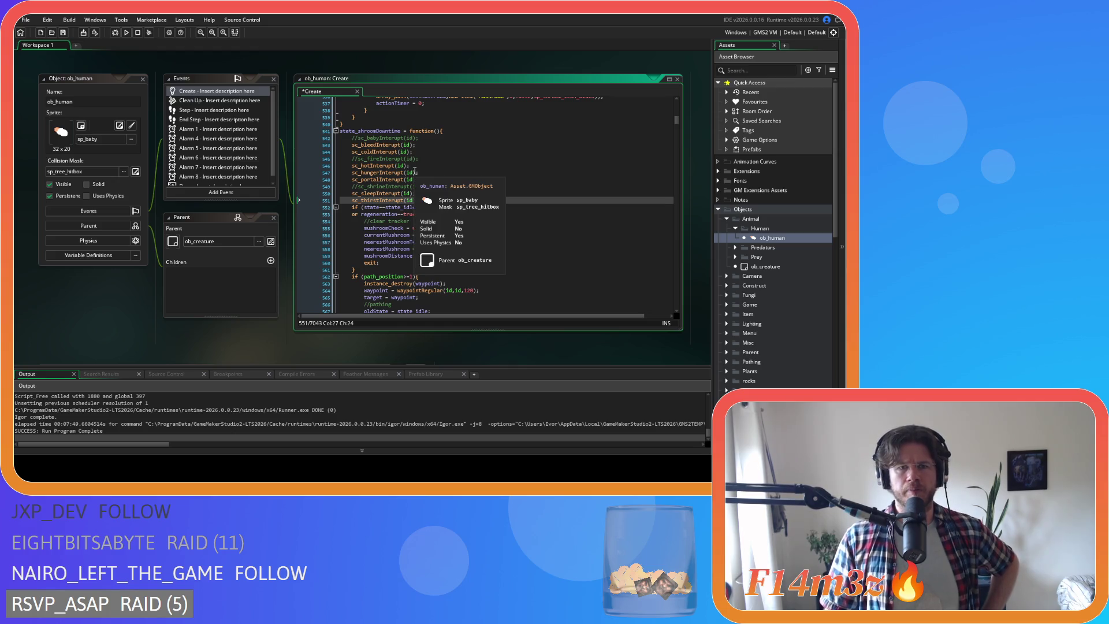
scroll(422, 183, down, 4)
scroll(421, 182, down, 10)
mouse_move(419, 224)
mouse_down()
mouse_move(364, 163)
mouse_move(352, 169)
mouse_up()
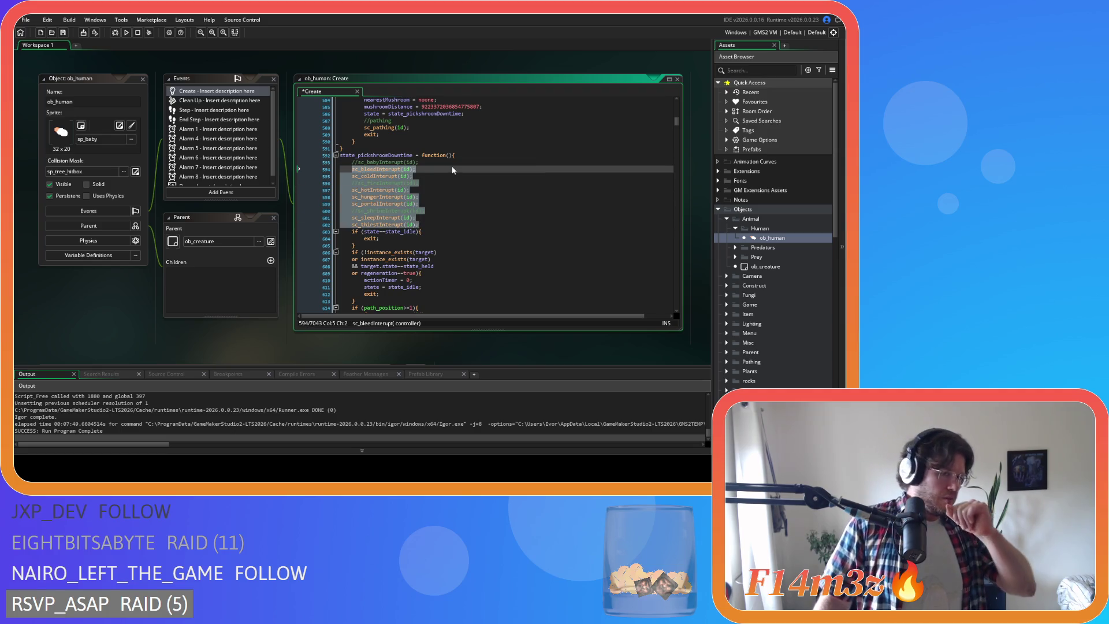
scroll(425, 200, up, 6)
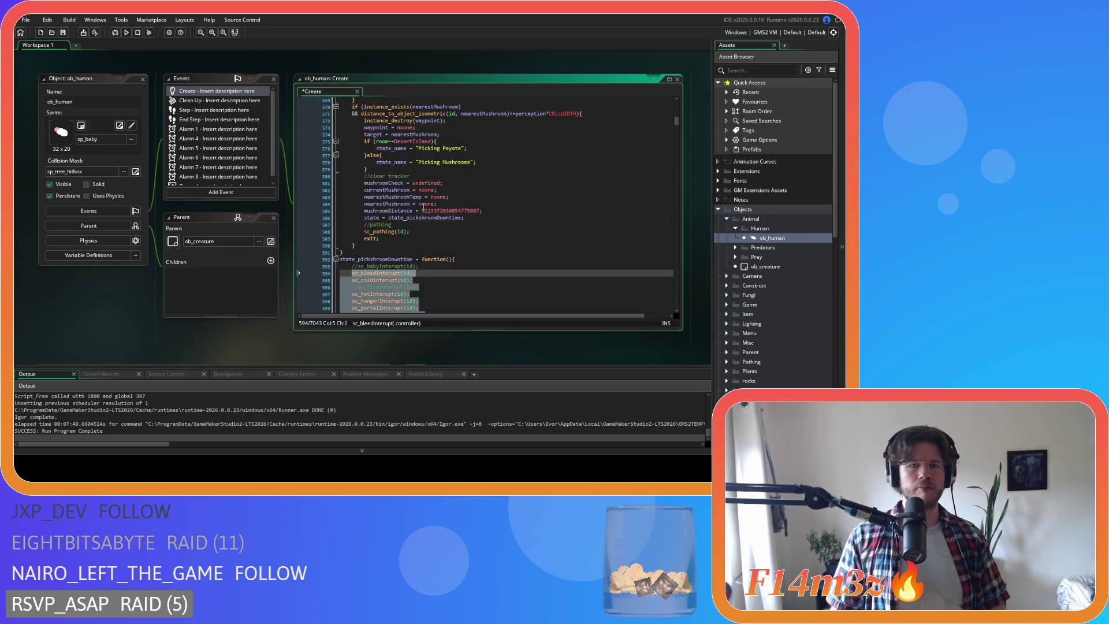
scroll(433, 201, up, 2)
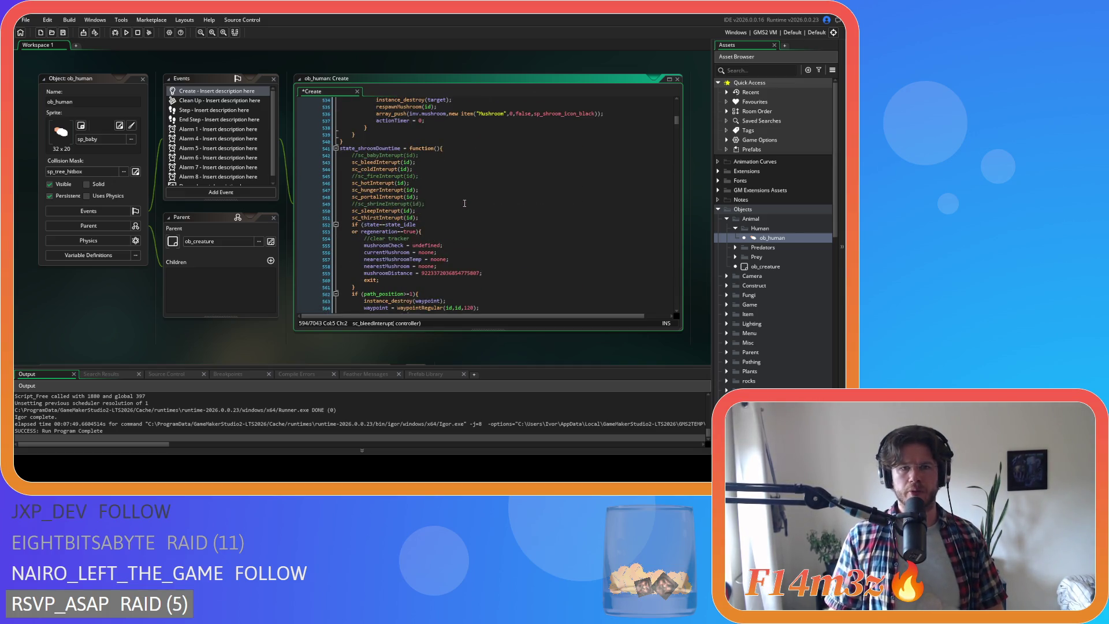
scroll(464, 203, down, 4)
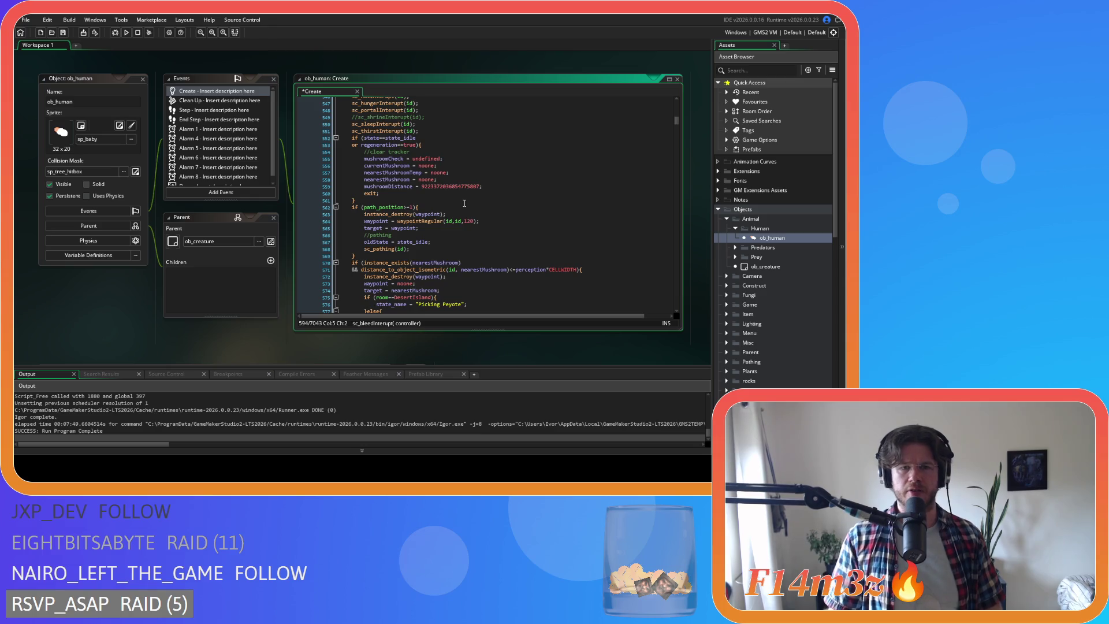
scroll(464, 203, up, 2)
click(436, 184)
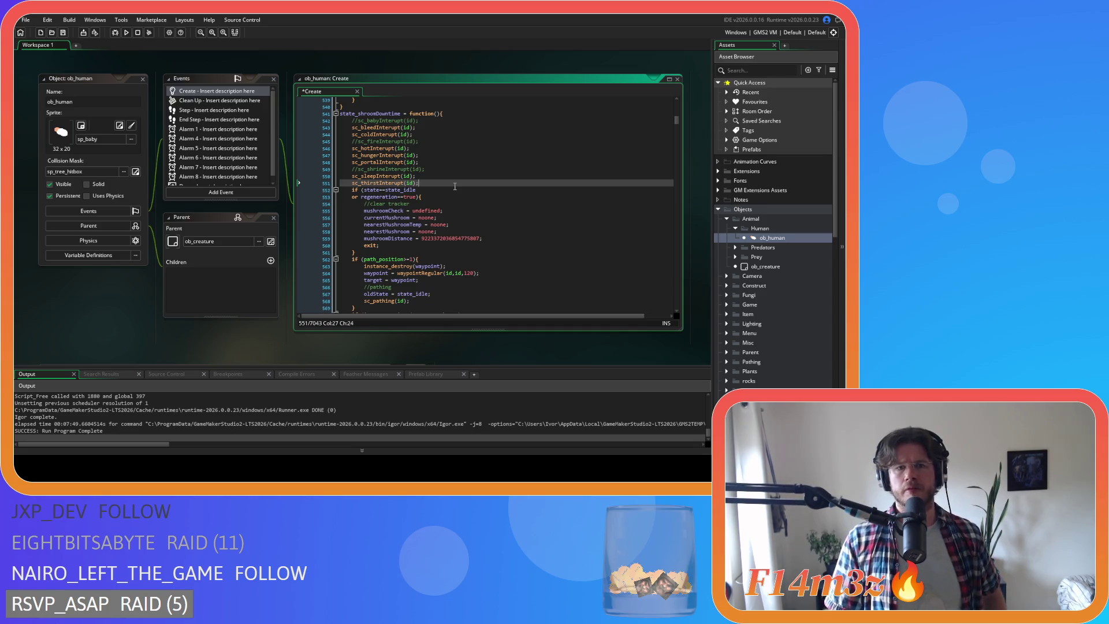
Open the sc_sleepInterupt script definition from its call in state_shroomDowntime.
scroll(436, 195, up, 8)
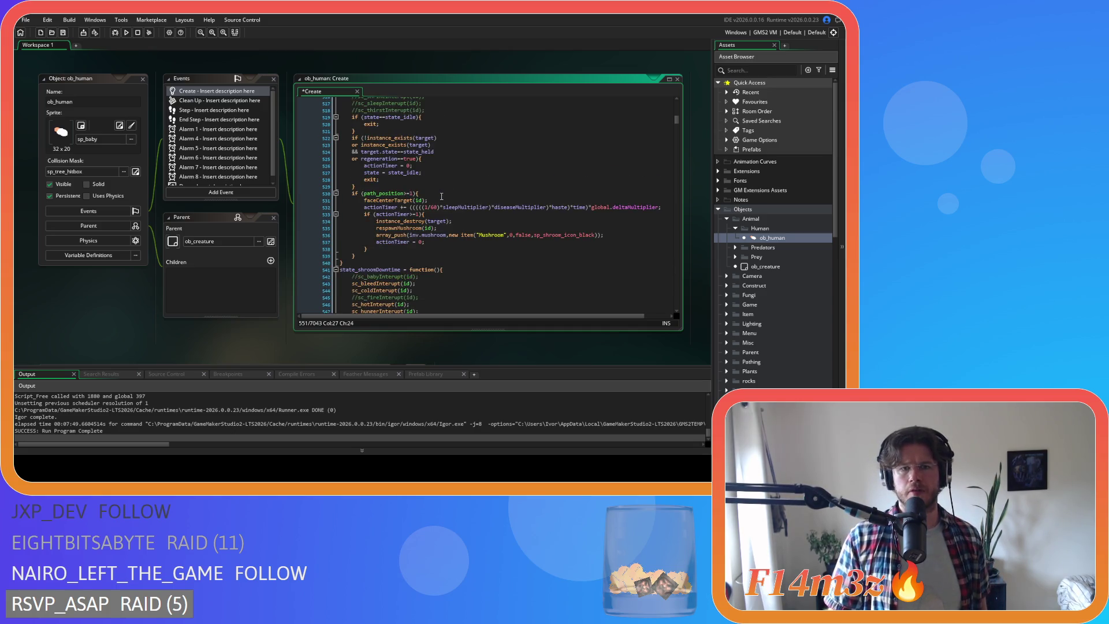
scroll(475, 236, down, 4)
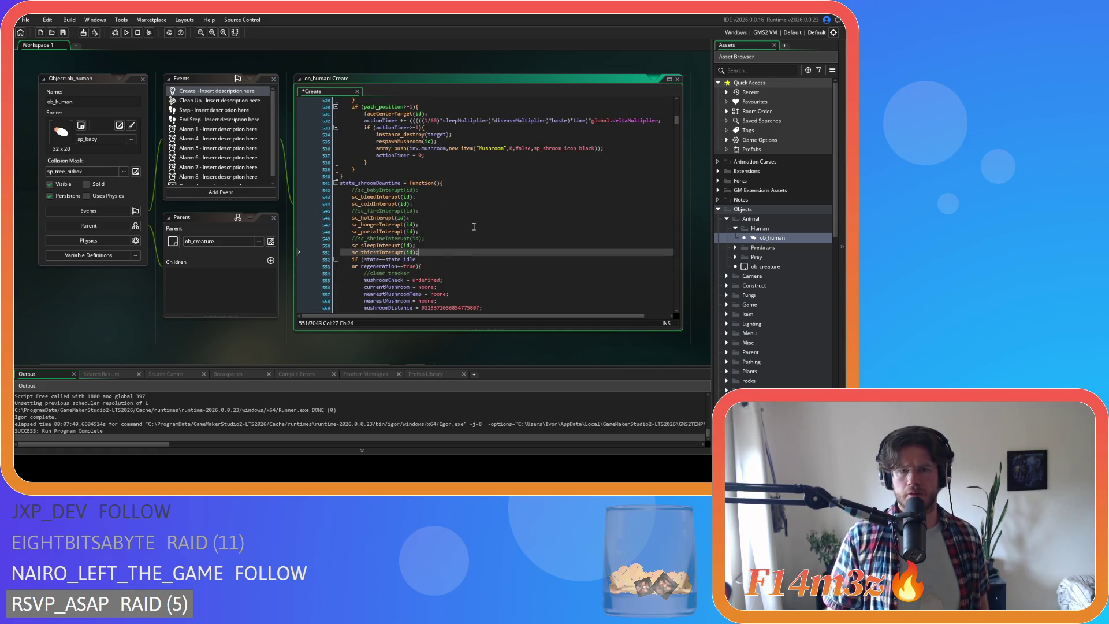
scroll(474, 226, down, 2)
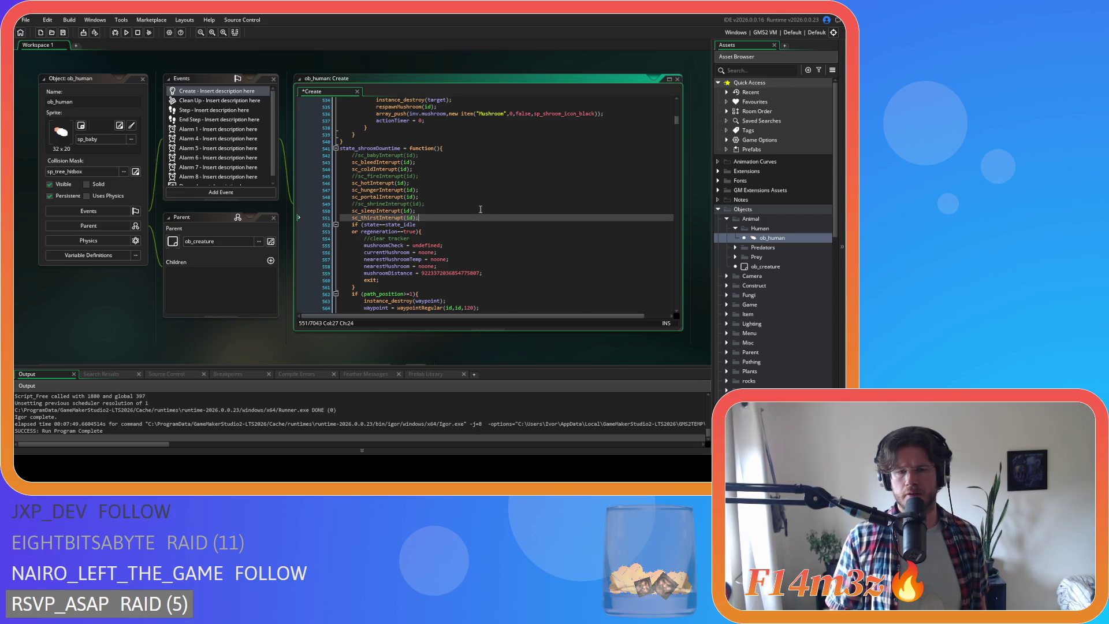
scroll(480, 209, down, 3)
scroll(480, 209, up, 2)
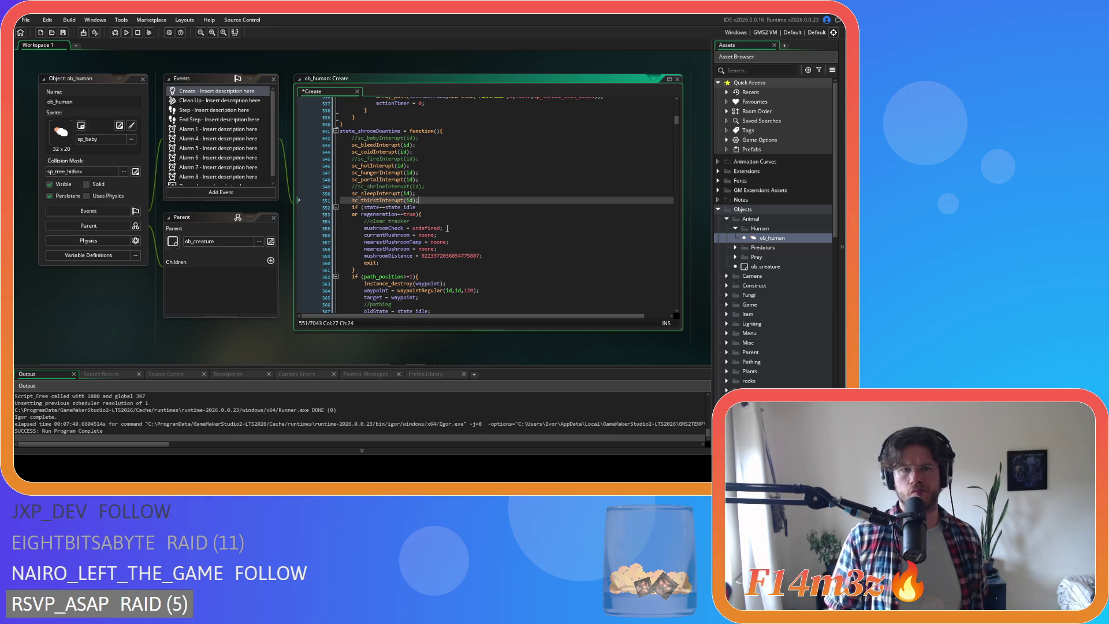
middle_click(397, 191)
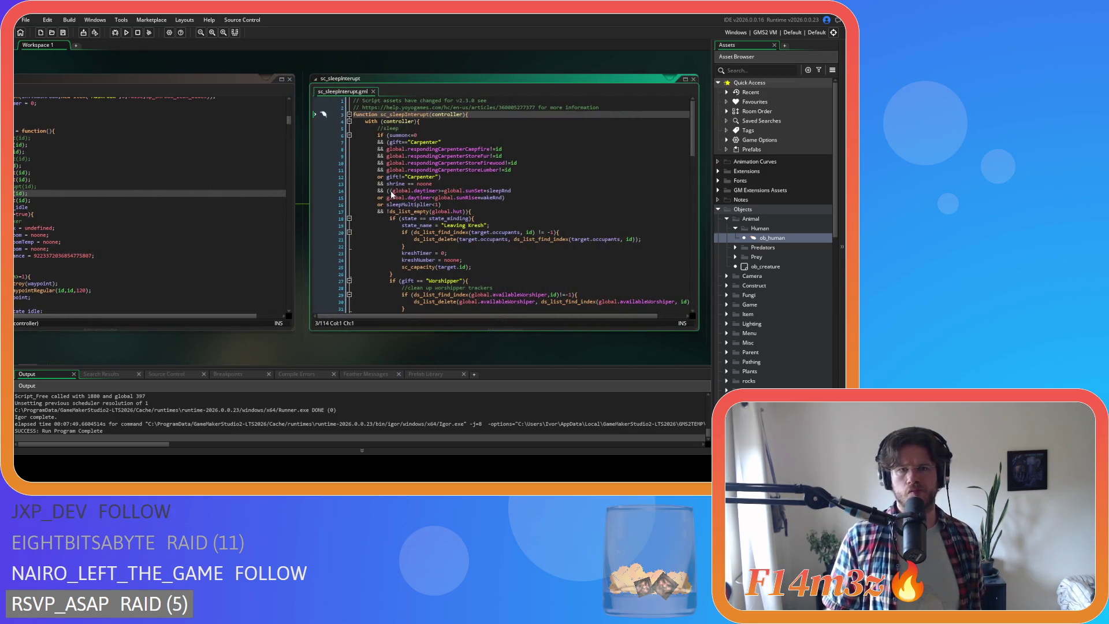
Change 'shrine == noone' to 'shrine==noone' in sc_sleepInterupt, save, and close the script.
click(411, 185)
key(Delete)
key(BackSpace)
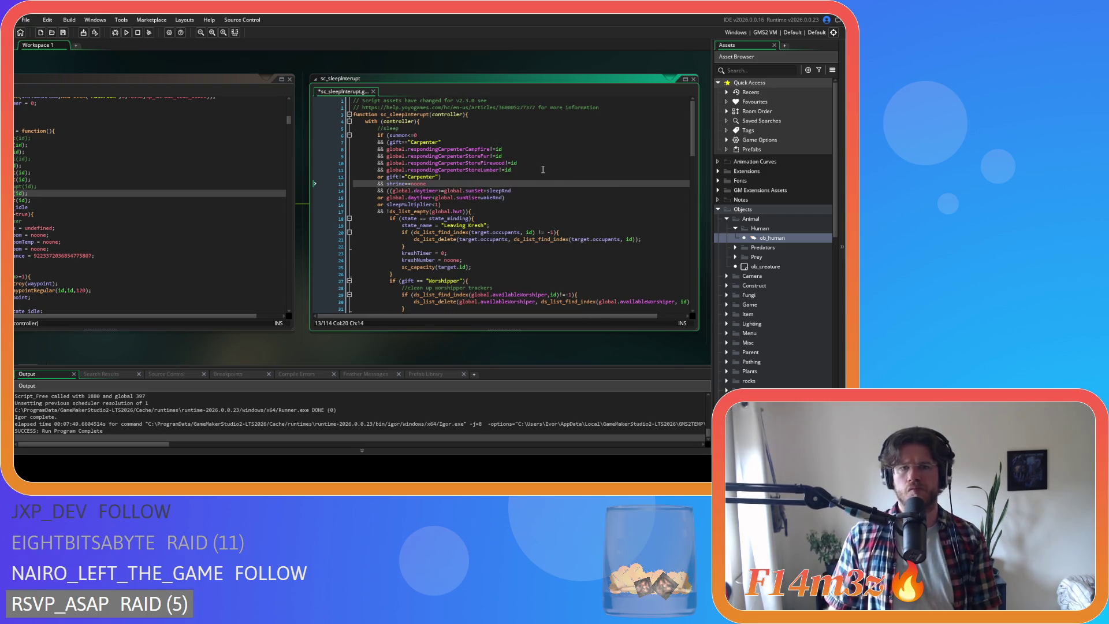
click(512, 190)
key(ctrl+s)
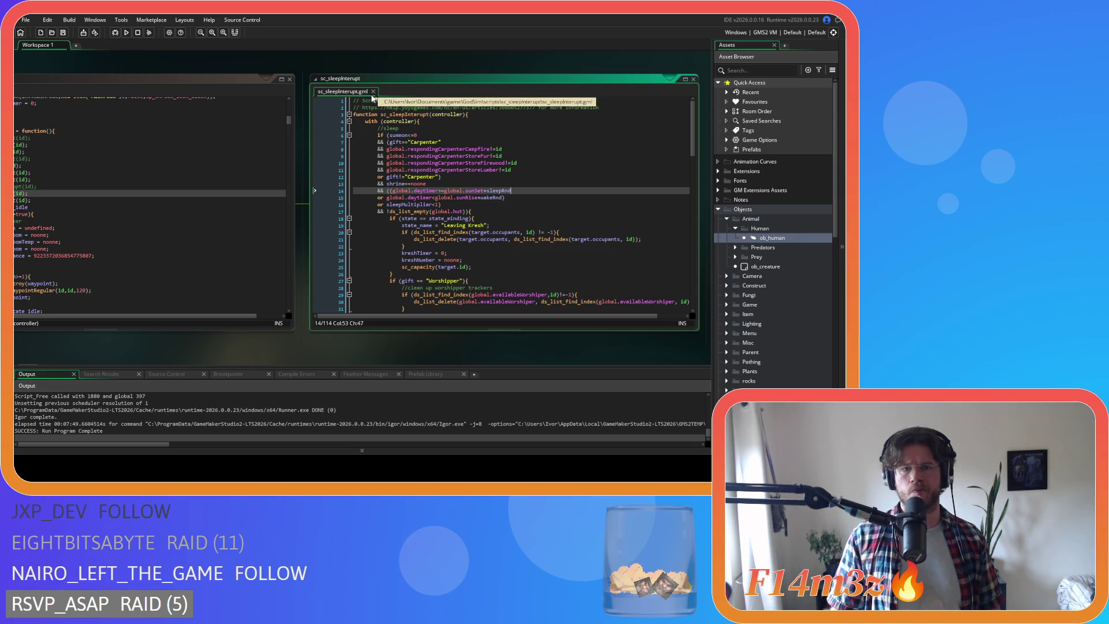
click(373, 91)
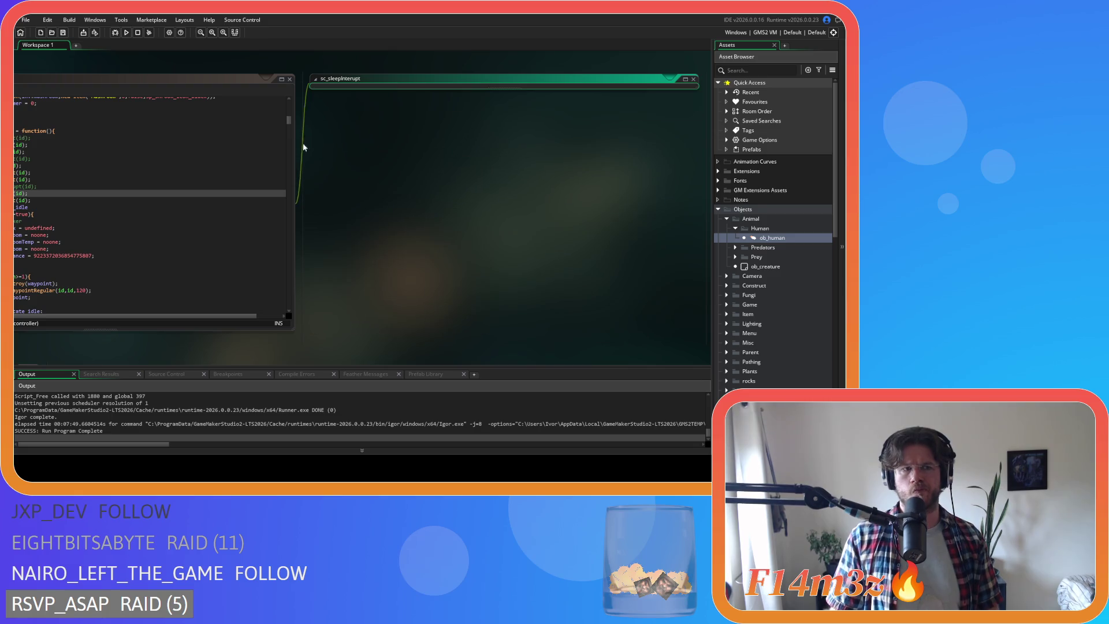
Select state_shroomDowntime's sc_*Interupt calls and comment them out with Ctrl+K.
click(419, 208)
scroll(418, 199, down, 1)
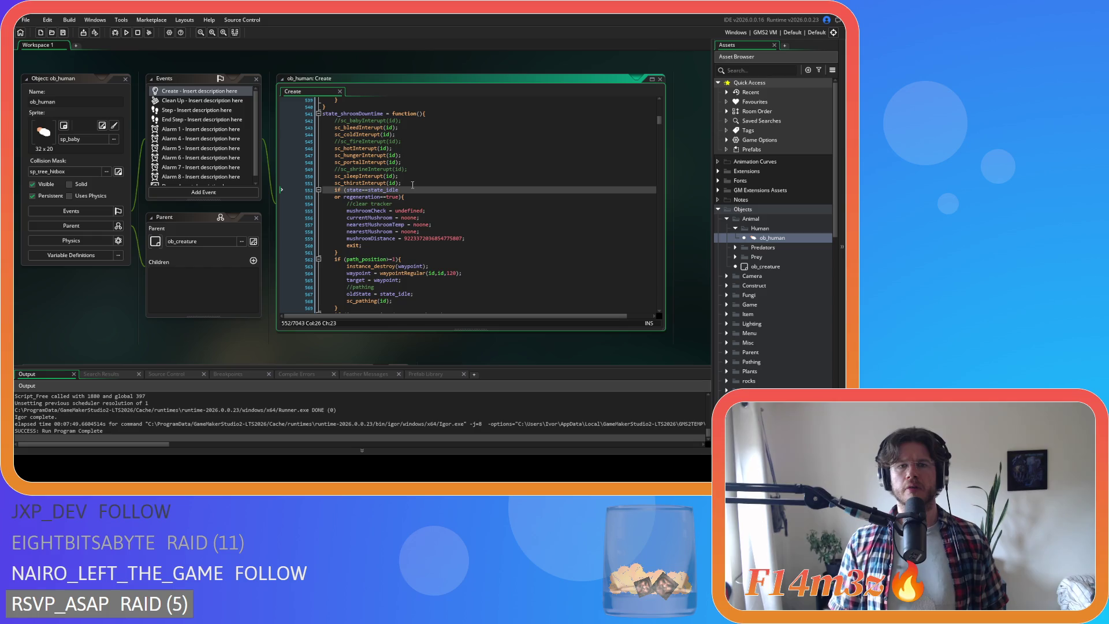
drag(356, 135, 362, 169)
click(403, 190)
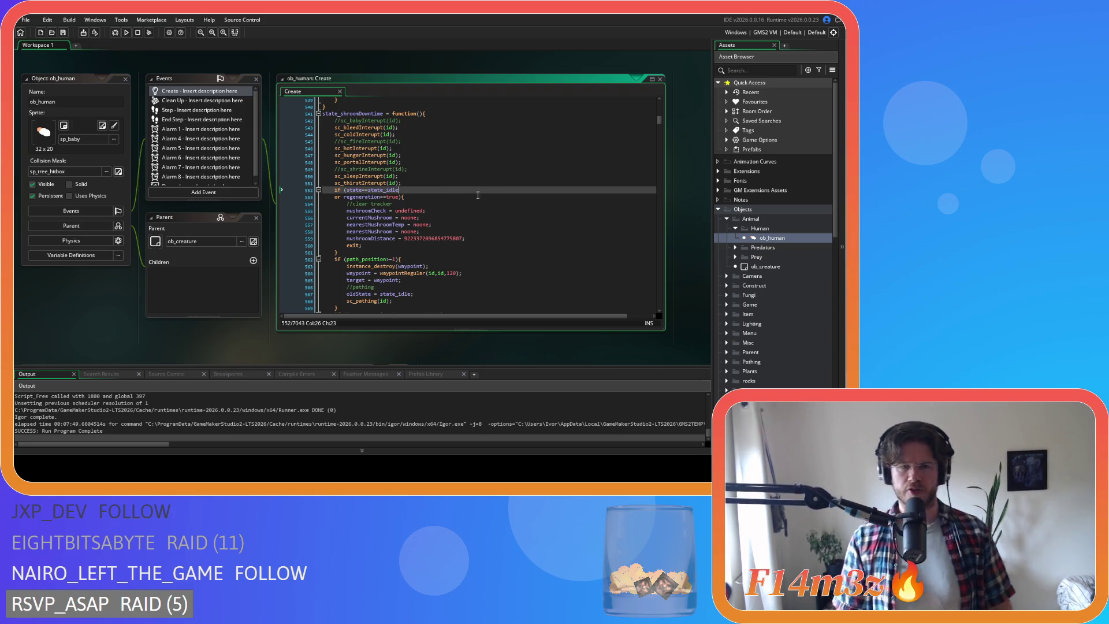
click(414, 183)
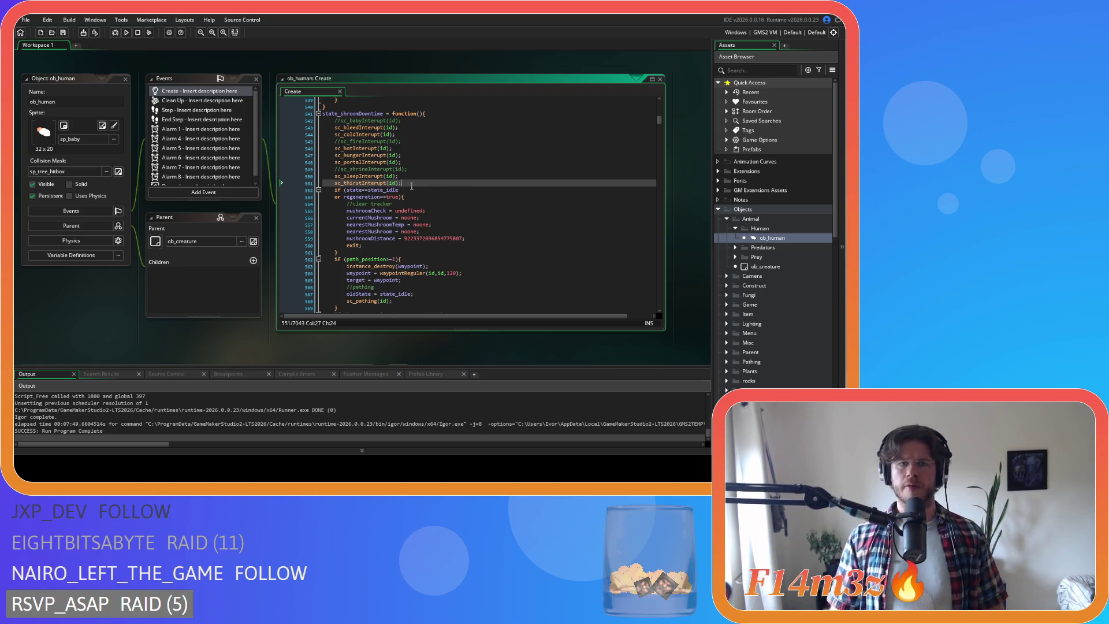
mouse_move(415, 183)
mouse_down()
mouse_move(362, 172)
mouse_move(334, 122)
mouse_up()
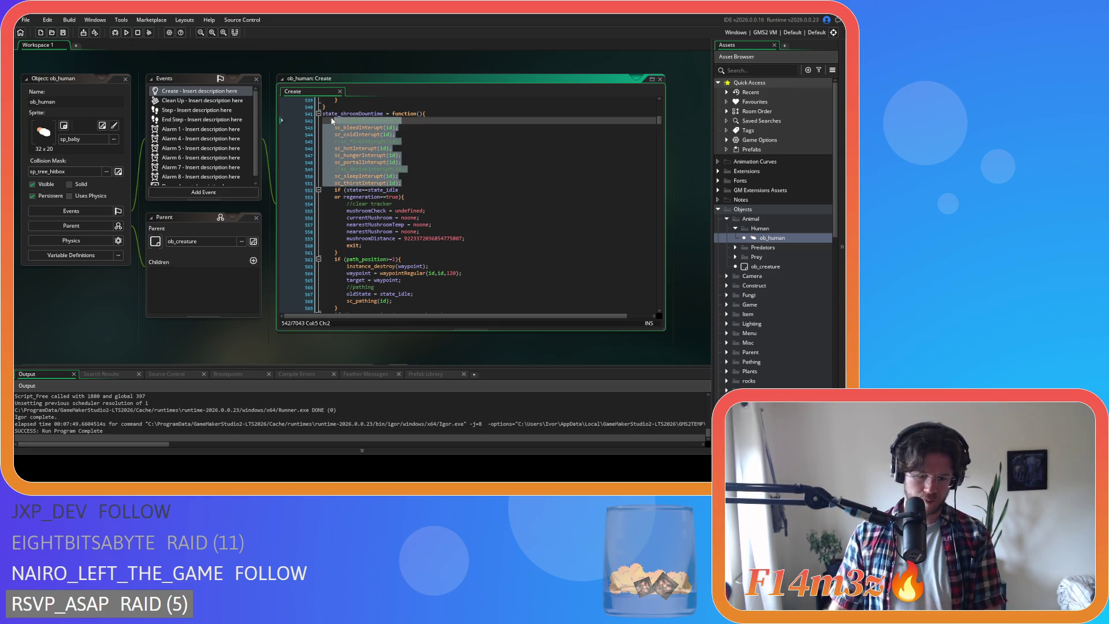
key(ctrl+k)
Add a new line calling sc_stateConditions(id), then search the code for 'state_firewoodD'.
click(422, 184)
key(Return)
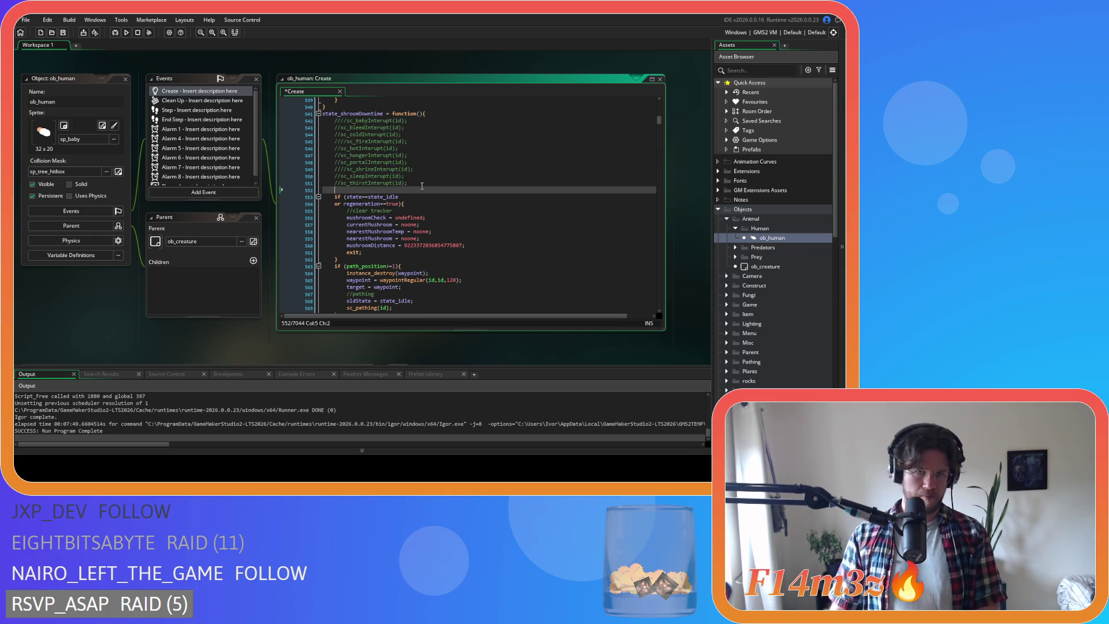
text(scs_state)
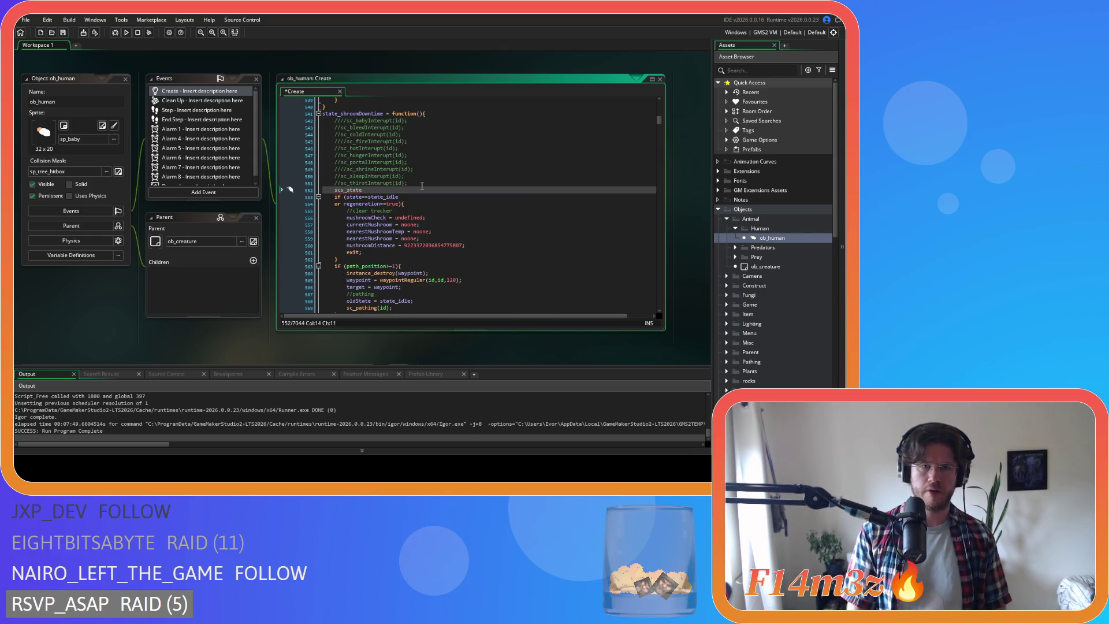
key(BackSpace)
key(BackSpace)
key(BackSpace)
text(c_stateC)
key(Return)
text(id);)
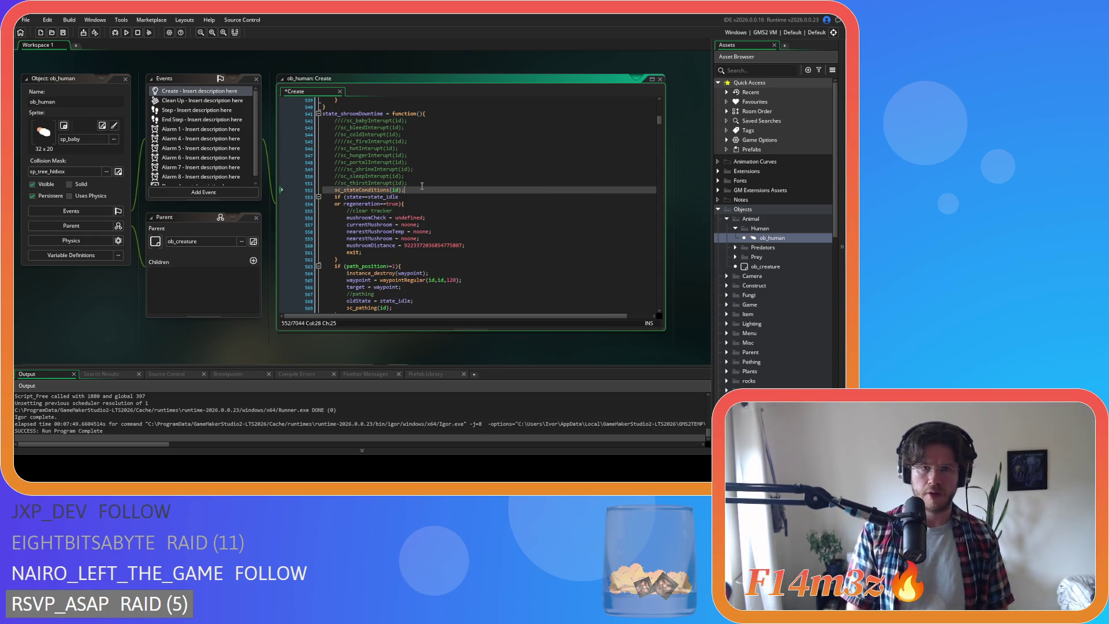
key(ctrl+f)
text(state)
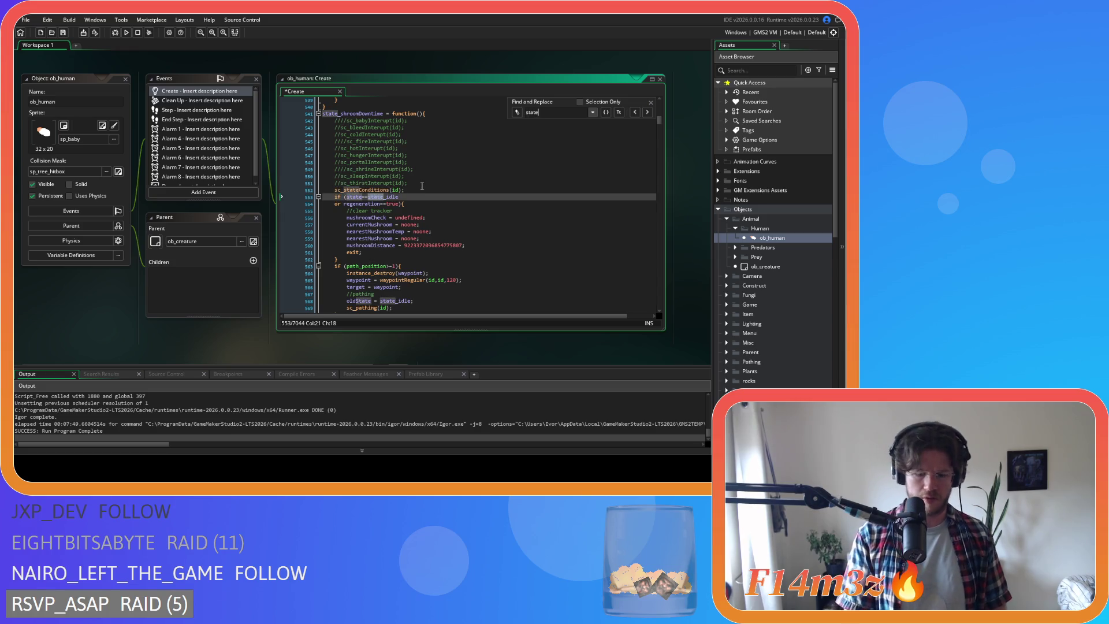
text(_firewoodD)
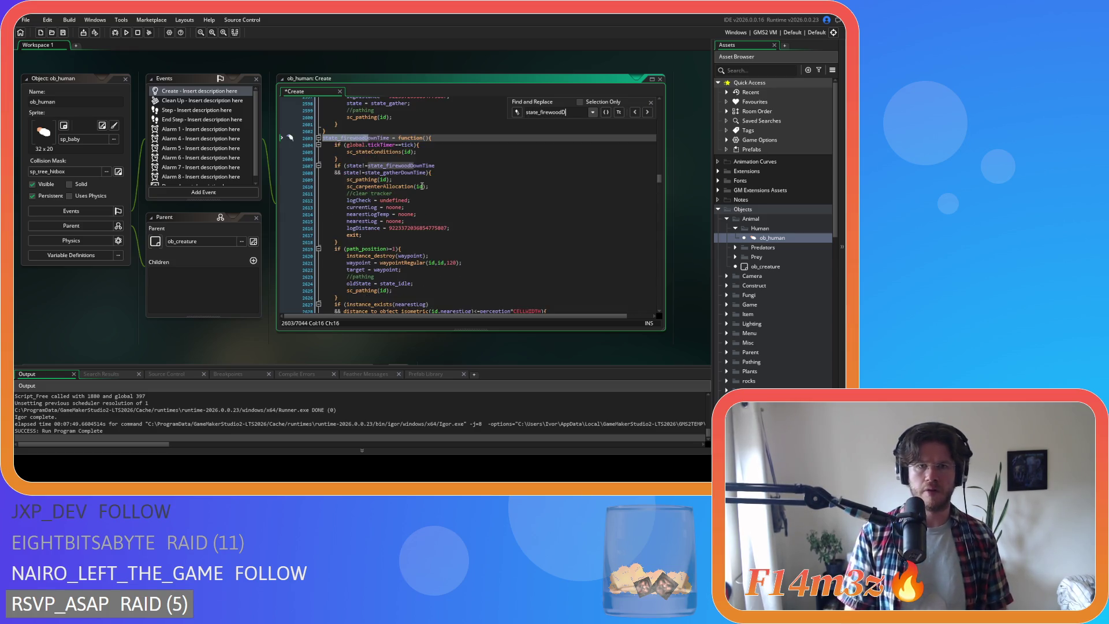
click(402, 199)
click(420, 180)
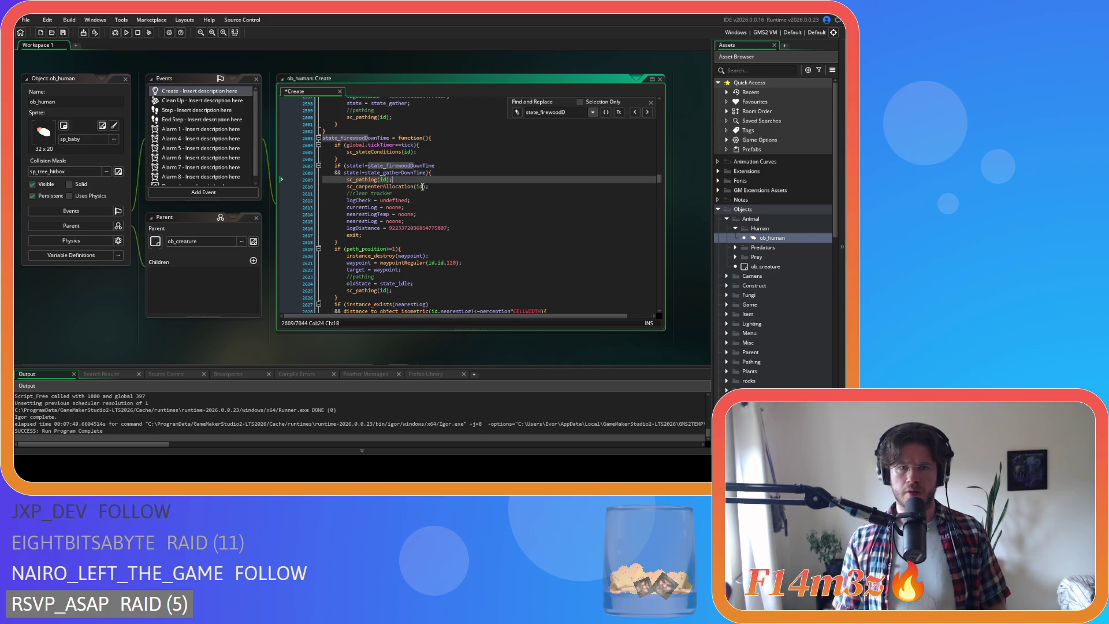
drag(392, 180, 349, 180)
key(ctrl+c)
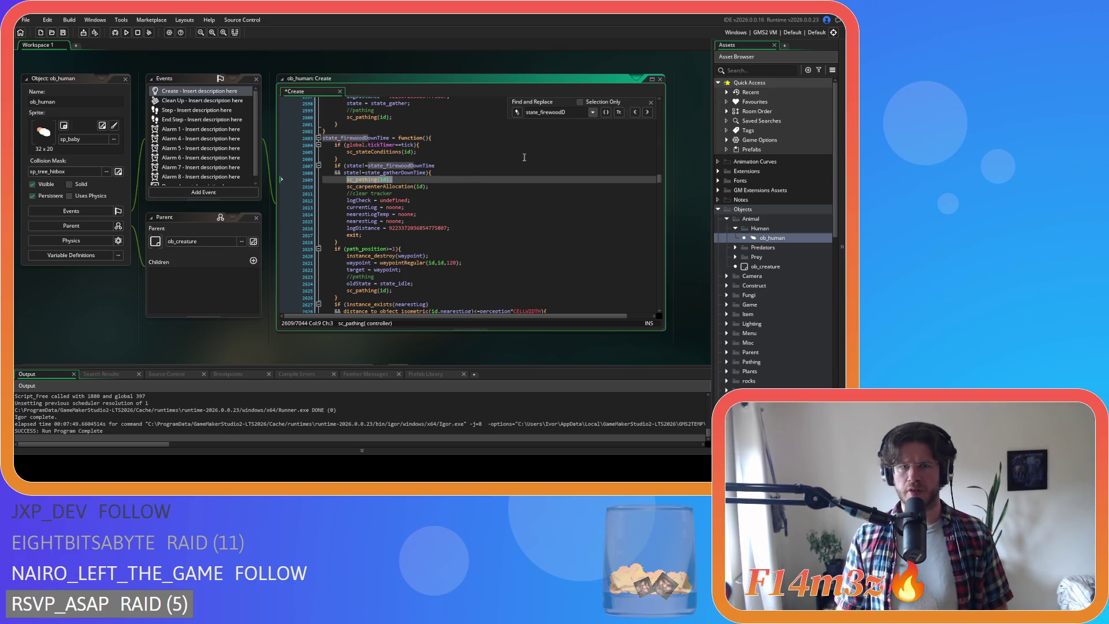
key(Up)
key(Up)
key(Up)
drag(566, 112, 539, 112)
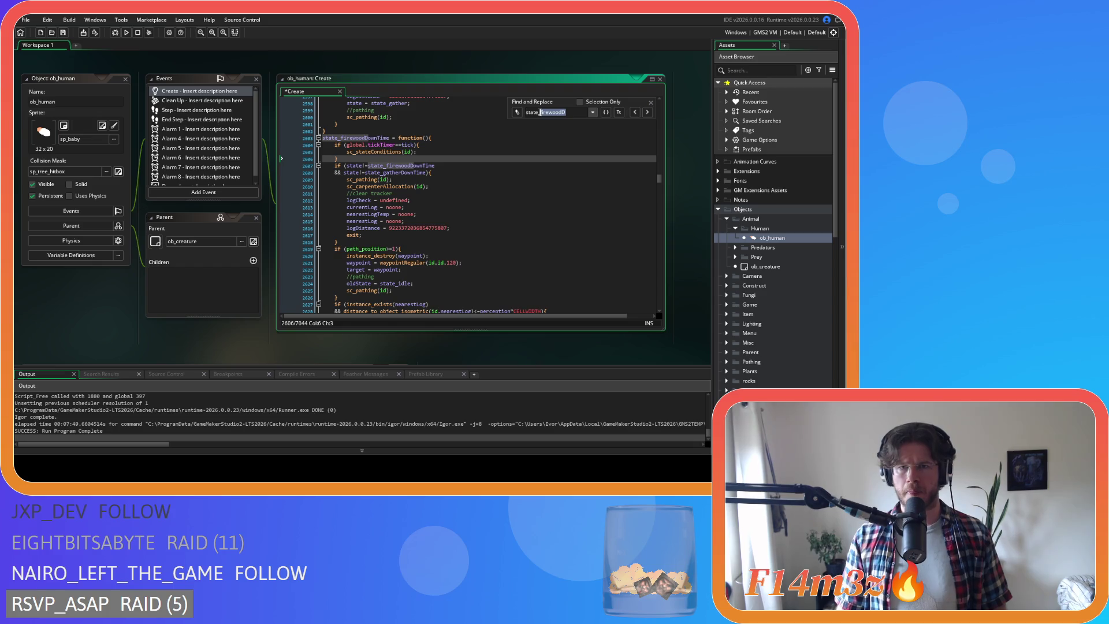
text(shroom)
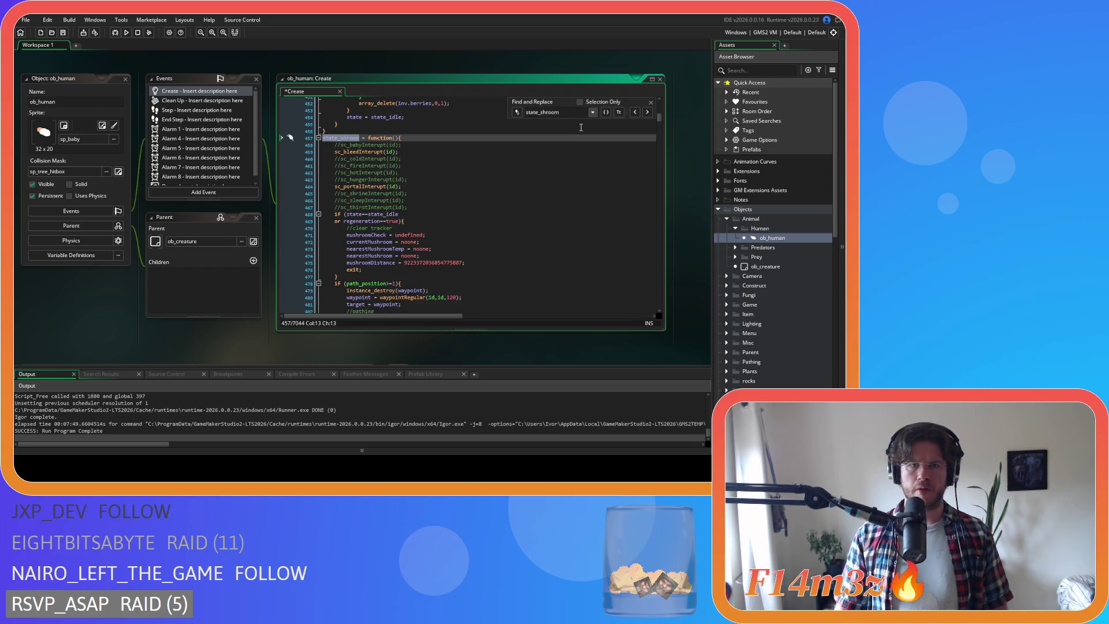
text(d)
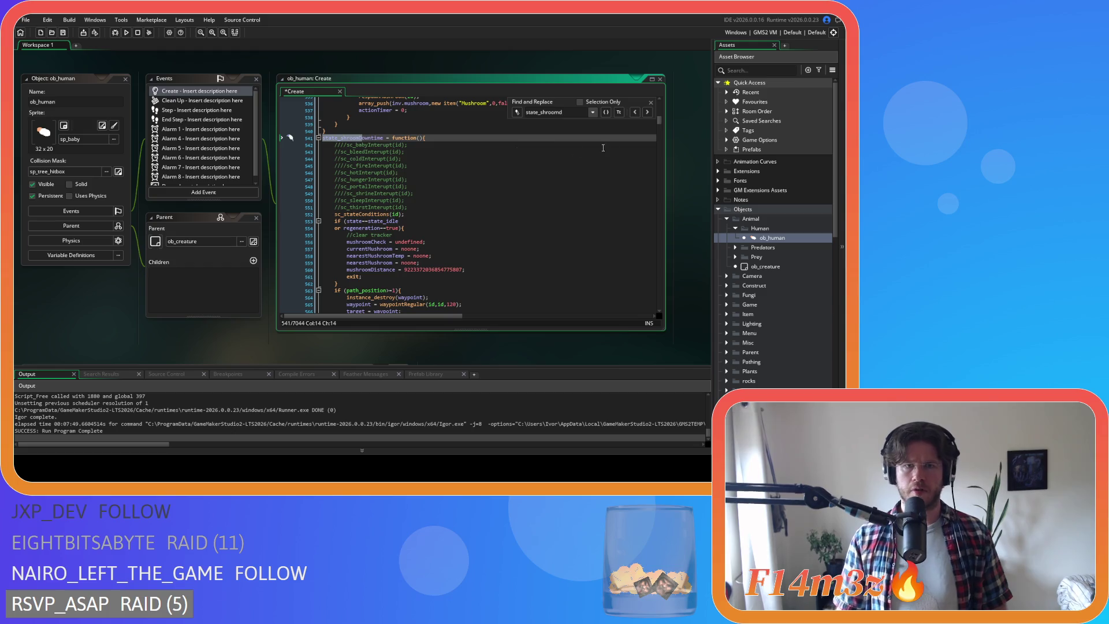
Add a sc_pathing(id) call on a new line inside the shroom downtime if block.
key(Escape)
scroll(412, 203, down, 2)
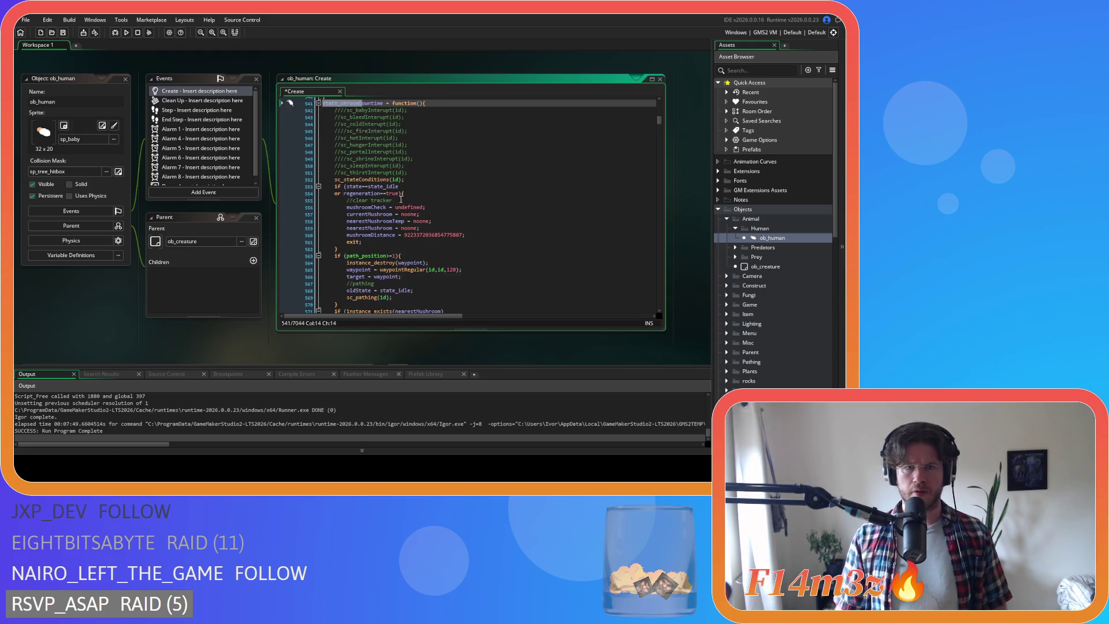
click(413, 194)
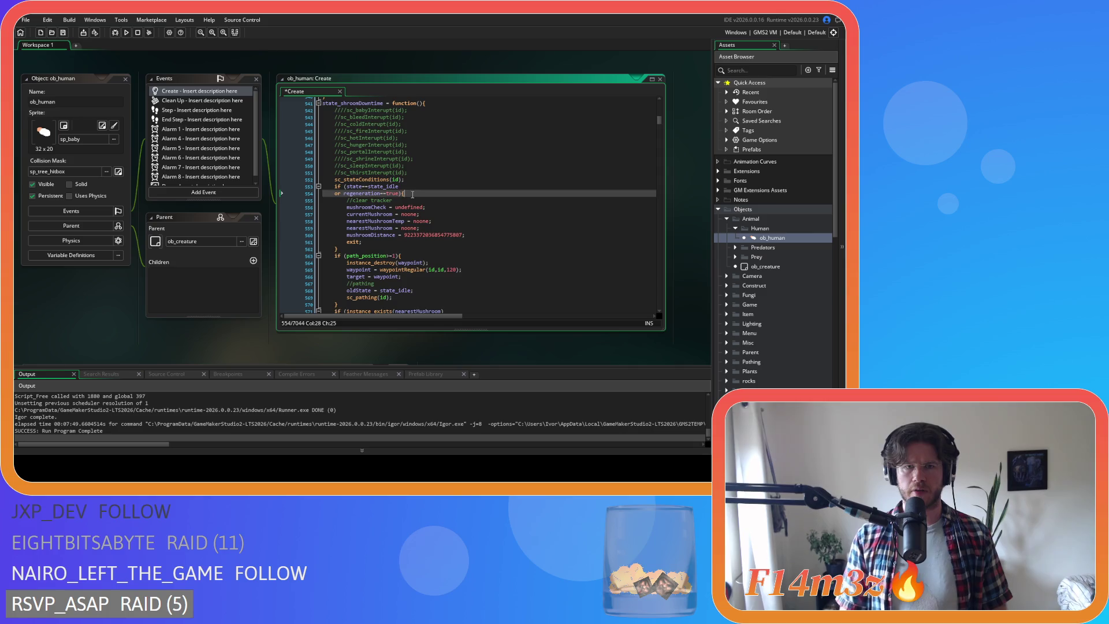
key(Return)
key(ctrl+v)
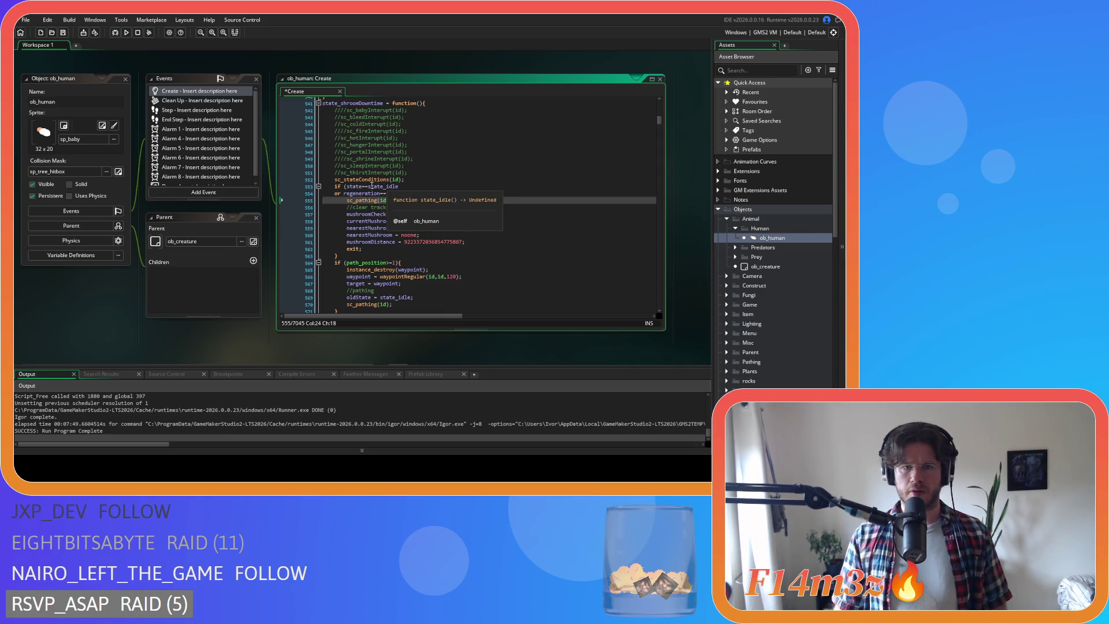
Change the exit test to state != state_shroomDowntime and save the Create event.
click(367, 186)
key(BackSpace)
text(!)
scroll(335, 111, up, 1)
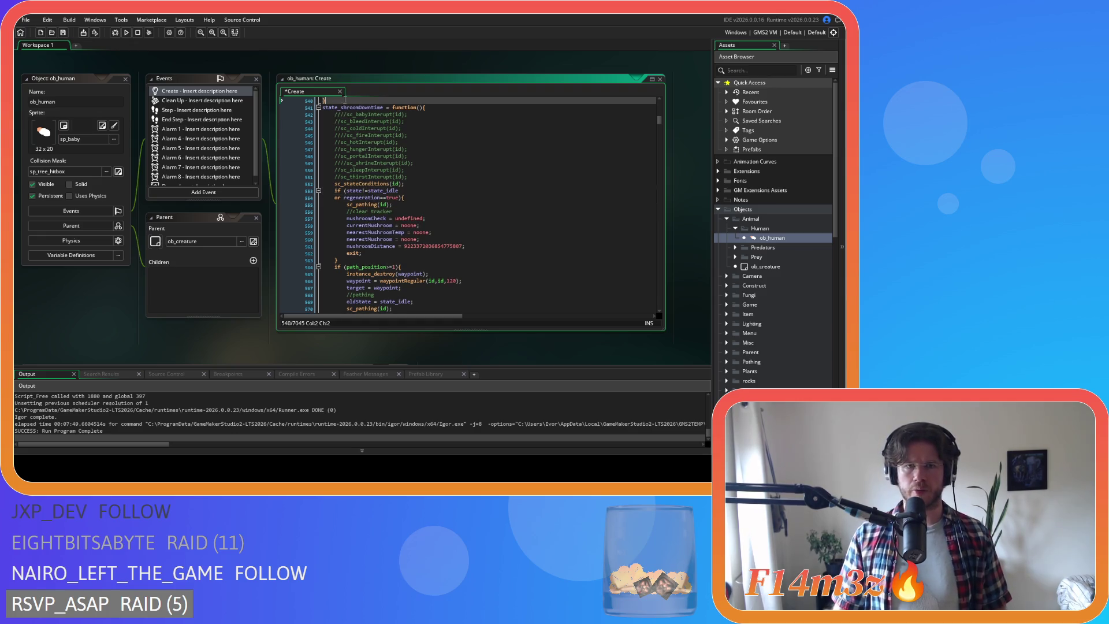
double_click(354, 107)
key(ctrl+c)
double_click(386, 191)
key(ctrl+v)
key(ctrl+s)
Select the sc_stateConditions(id) line for reuse.
scroll(459, 210, down, 1)
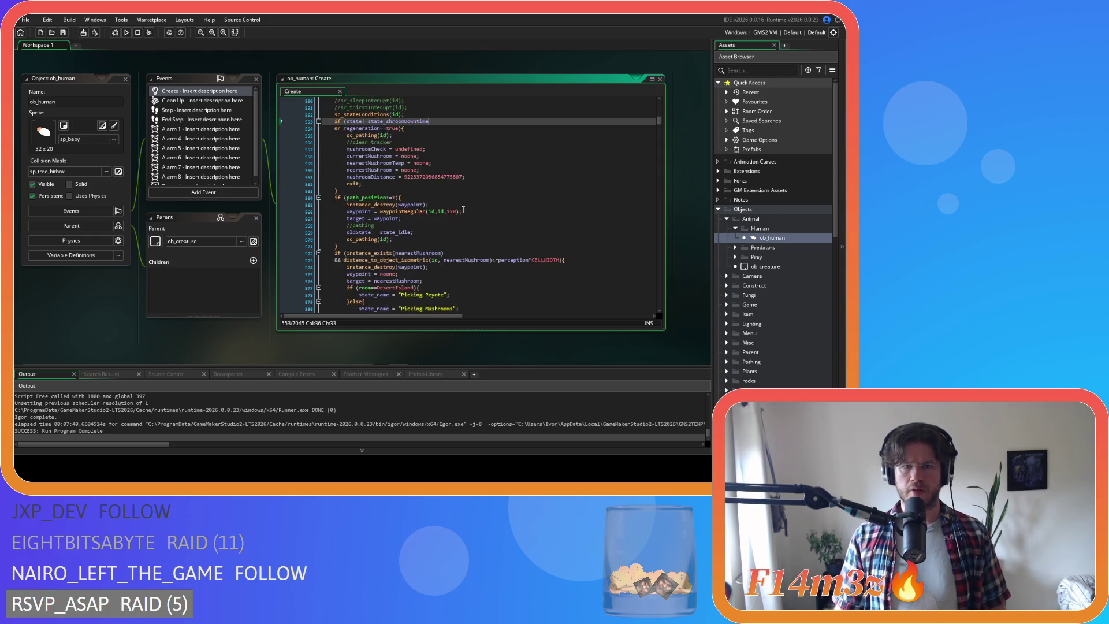
drag(404, 167, 333, 167)
scroll(404, 220, down, 10)
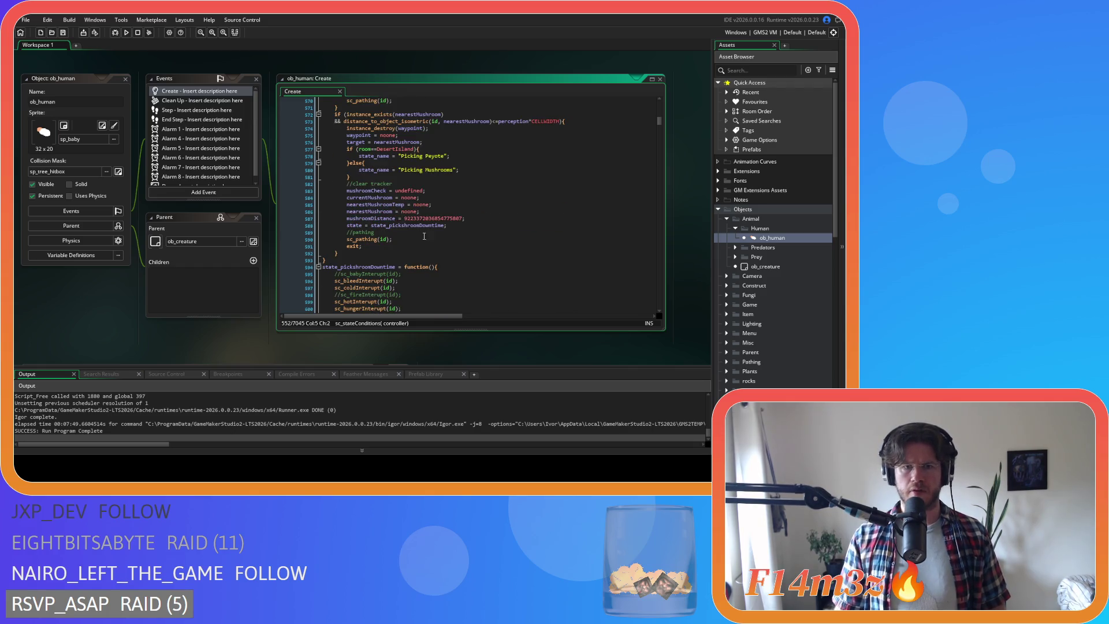
Comment out state_pickshroomDowntime's interrupt calls and paste sc_stateConditions(id); below them.
scroll(436, 244, down, 7)
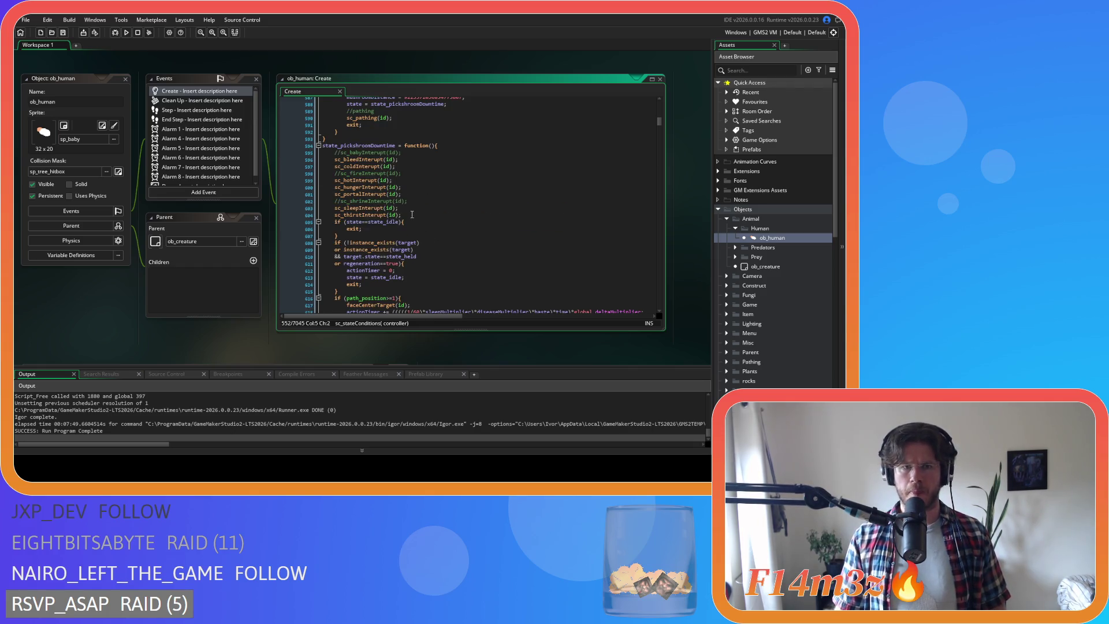
click(406, 183)
drag(407, 183, 335, 117)
key(ctrl+k)
click(383, 197)
click(413, 179)
key(Return)
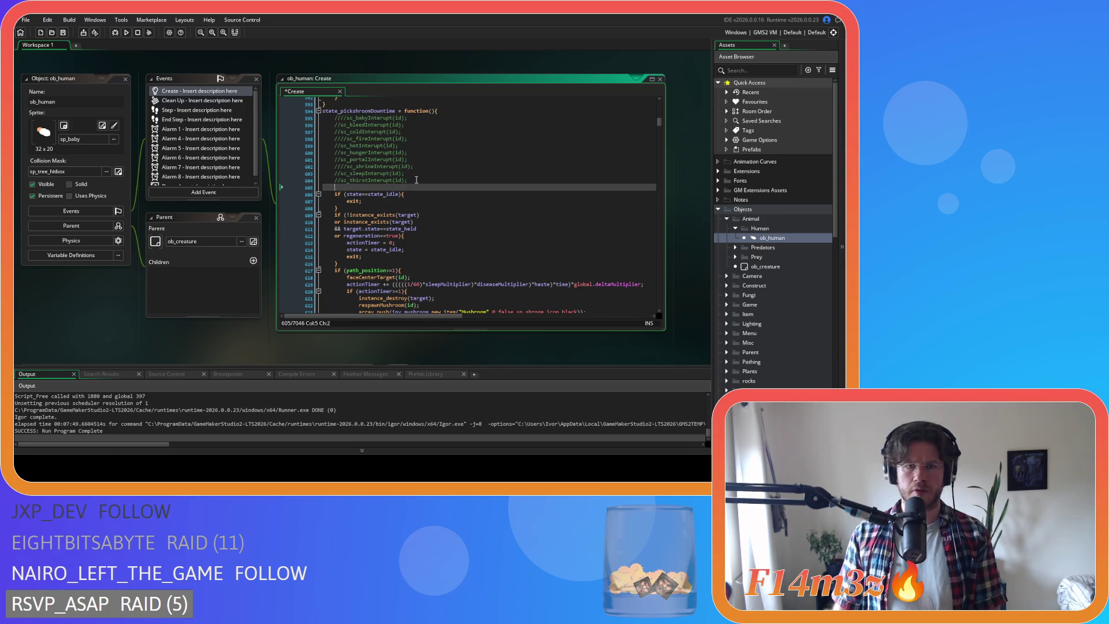
key(ctrl+v)
Turn the idle check into state != state_idle.
click(362, 194)
key(Delete)
text(!)
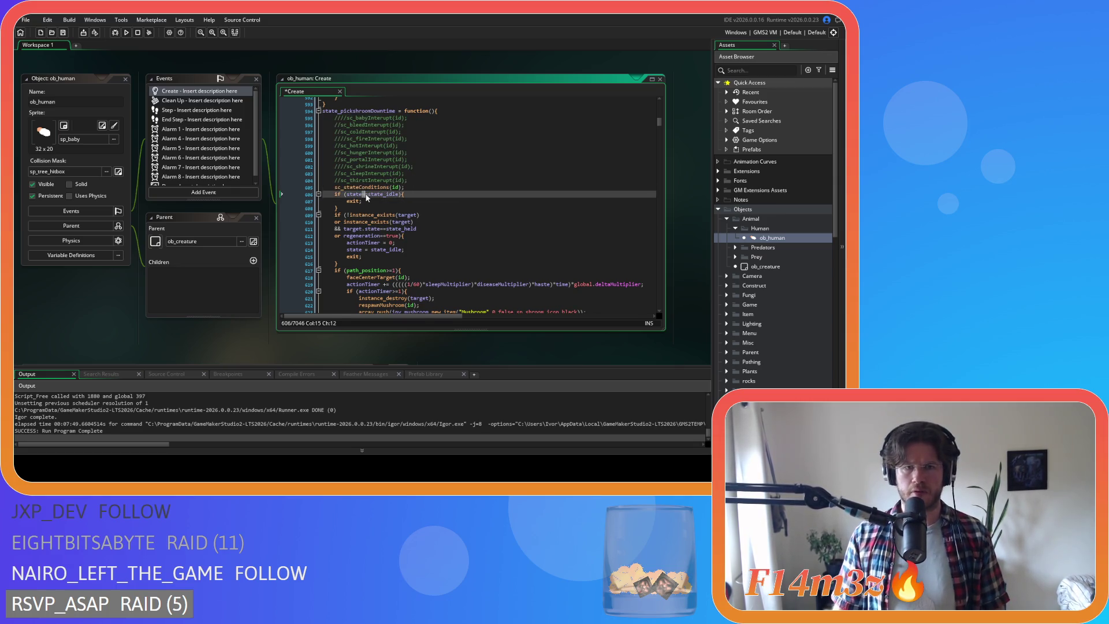
click(425, 194)
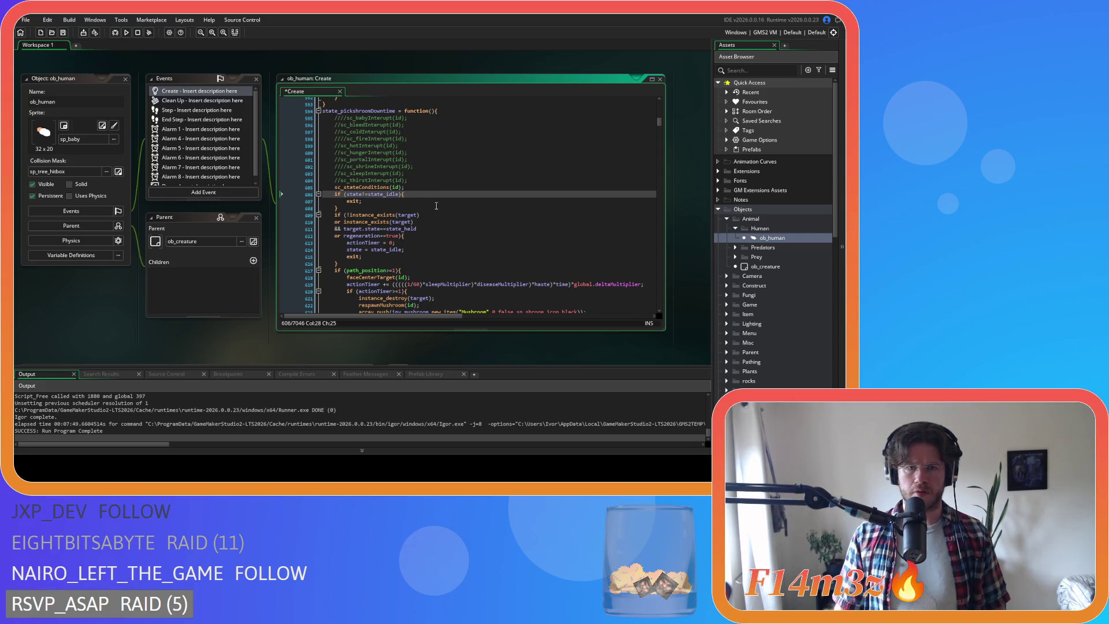
scroll(435, 206, up, 7)
scroll(437, 211, up, 4)
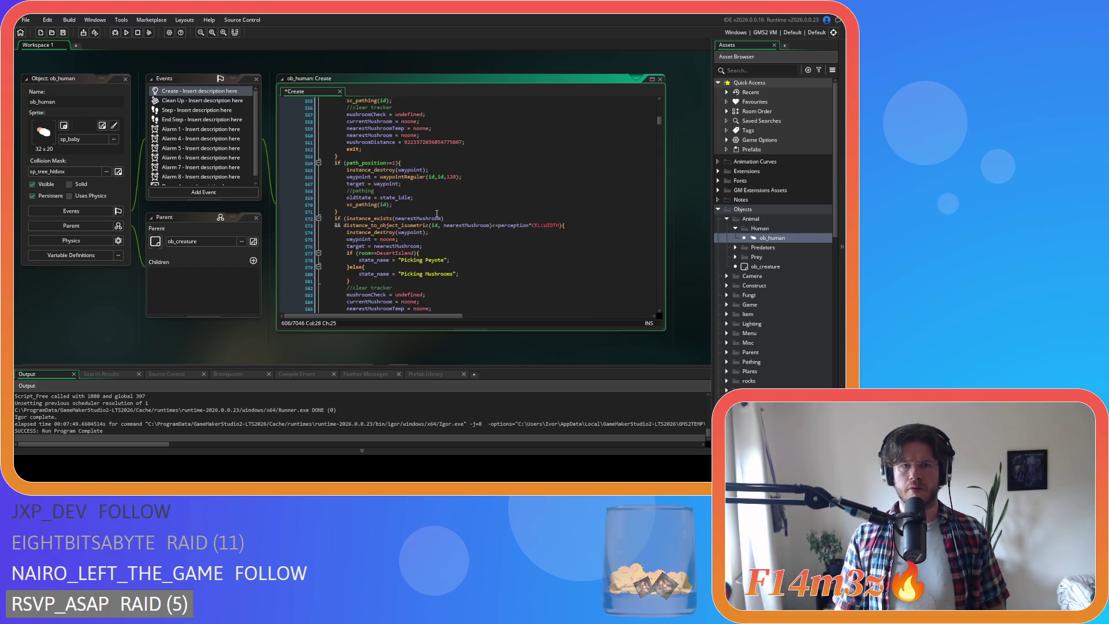
Remove 'or regeneration==true' from shroomDowntime's self-state check.
scroll(392, 191, up, 4)
drag(399, 145, 334, 151)
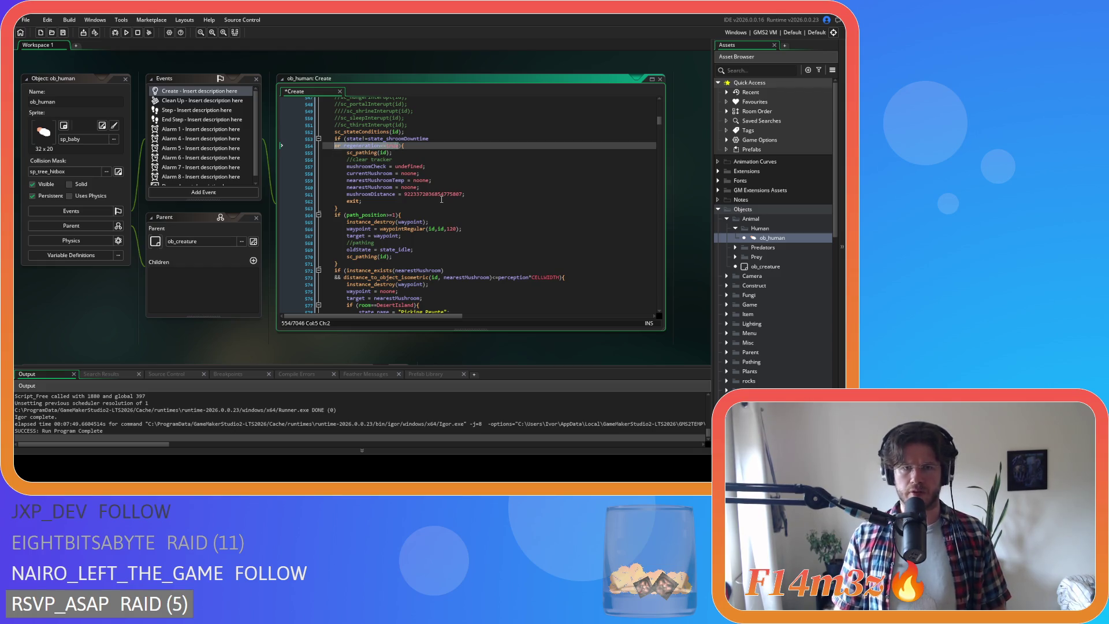
scroll(438, 231, down, 13)
click(403, 222)
scroll(456, 226, up, 15)
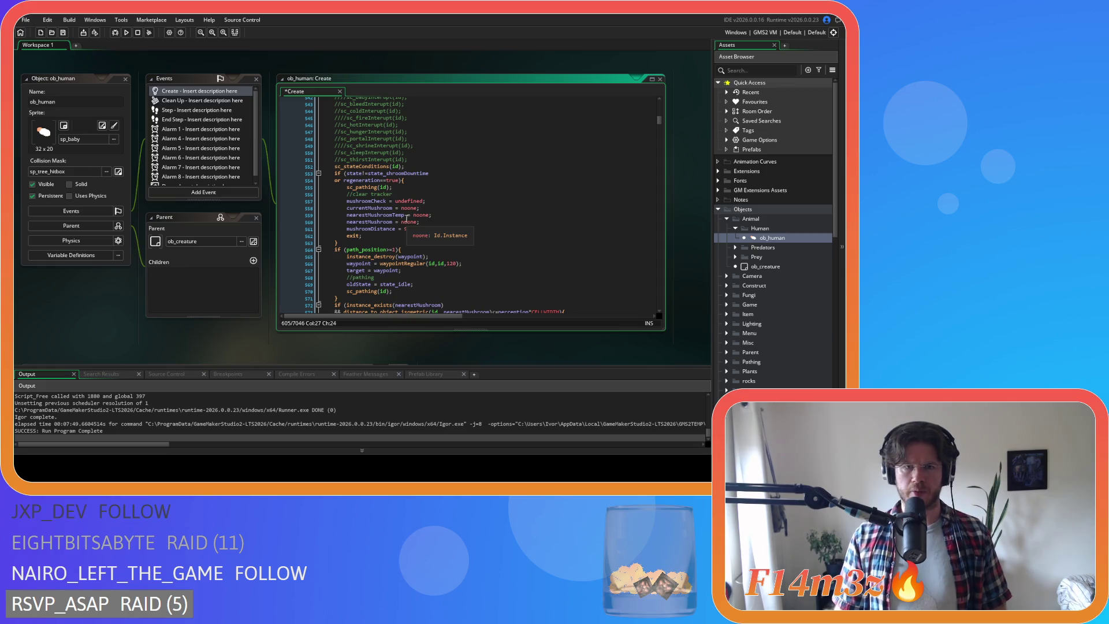
click(363, 180)
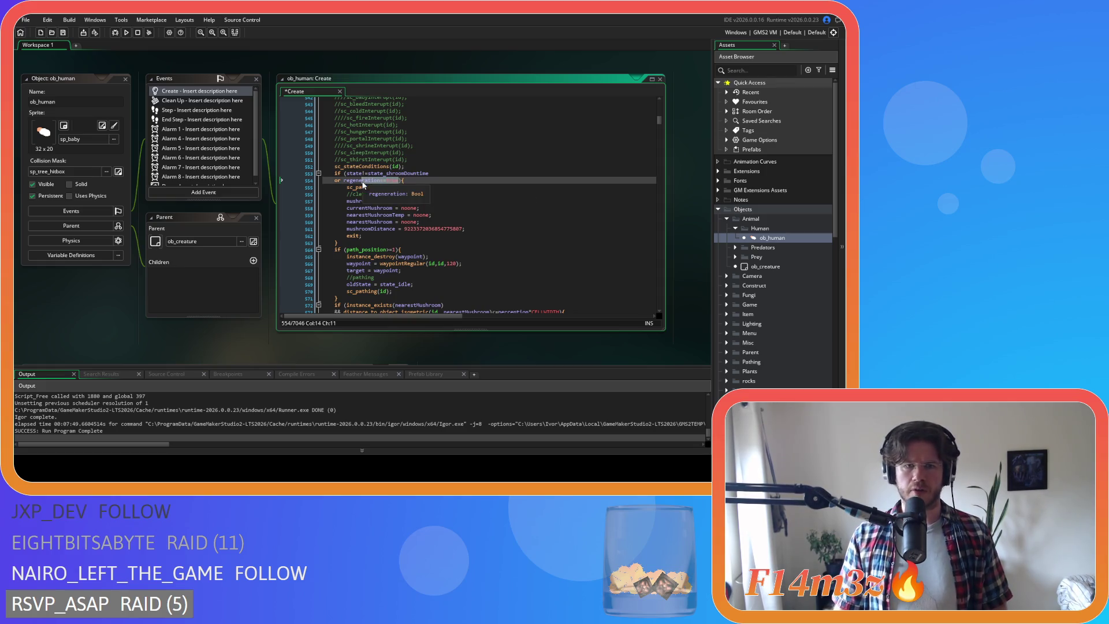
click(417, 207)
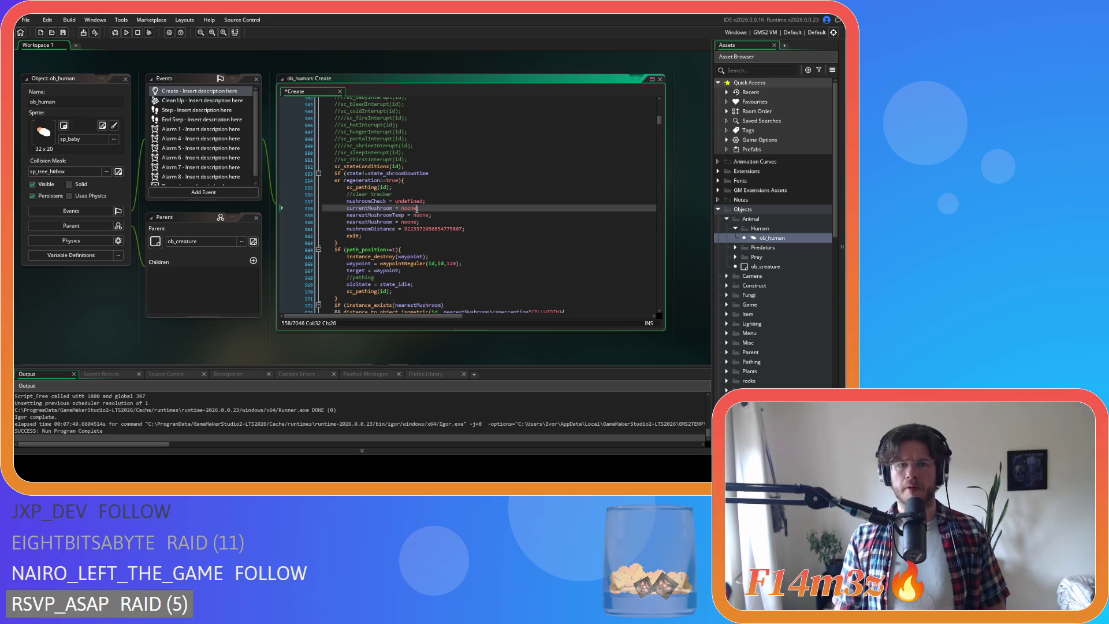
drag(398, 181, 343, 182)
key(BackSpace)
key(BackSpace)
key(BackSpace)
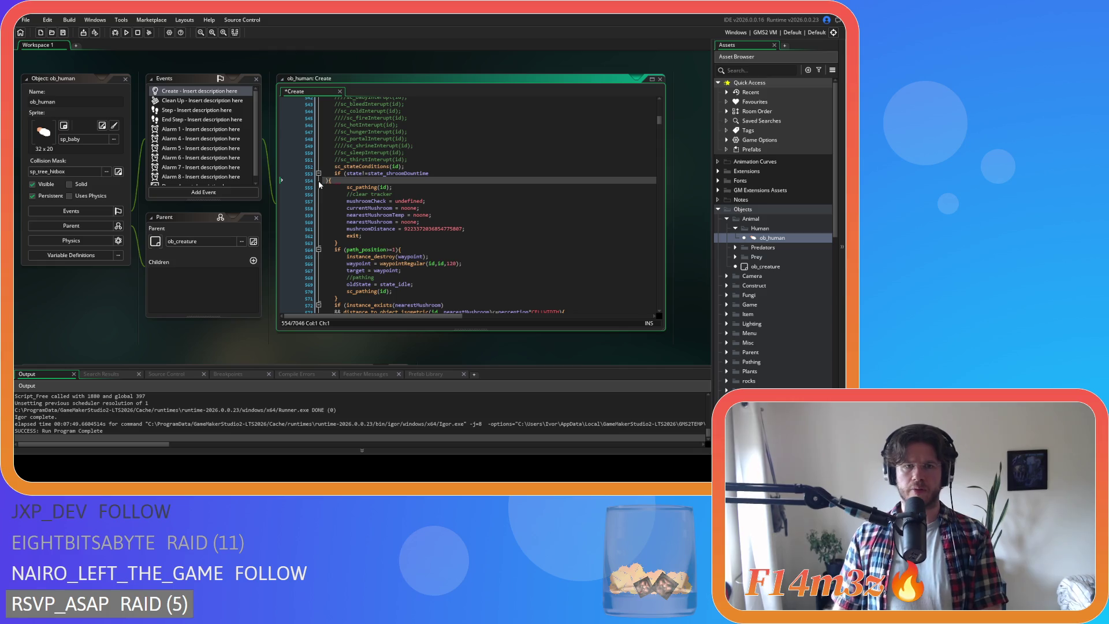
key(BackSpace)
Add an if (regeneration==true){ state = state_idle } block below it, save, and select it.
click(366, 235)
key(Return)
text(if ()
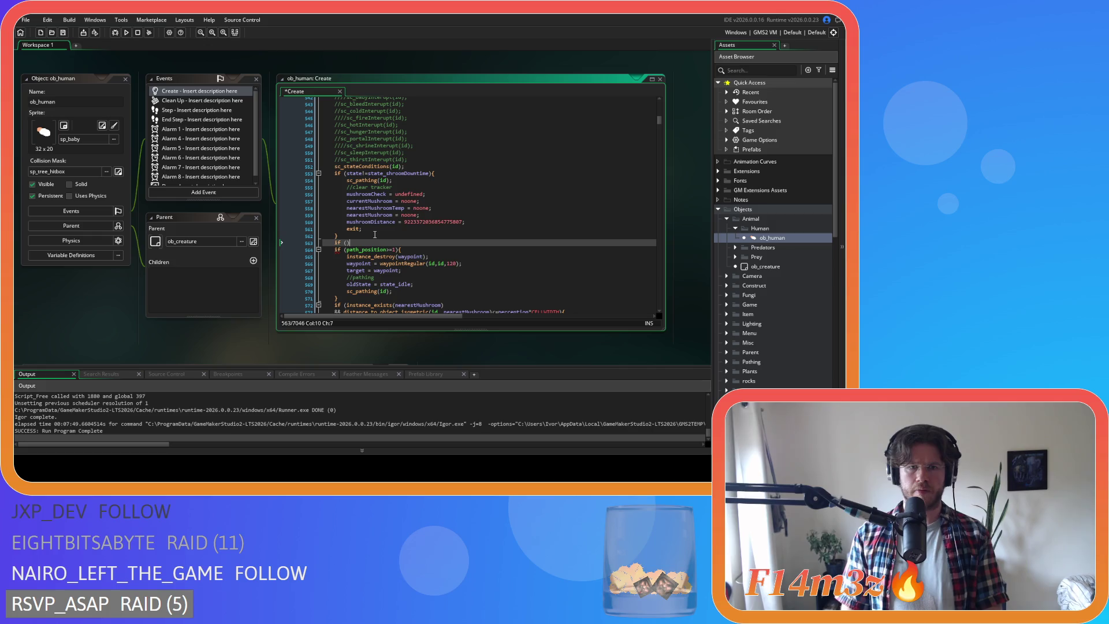
text(regeneration==true))
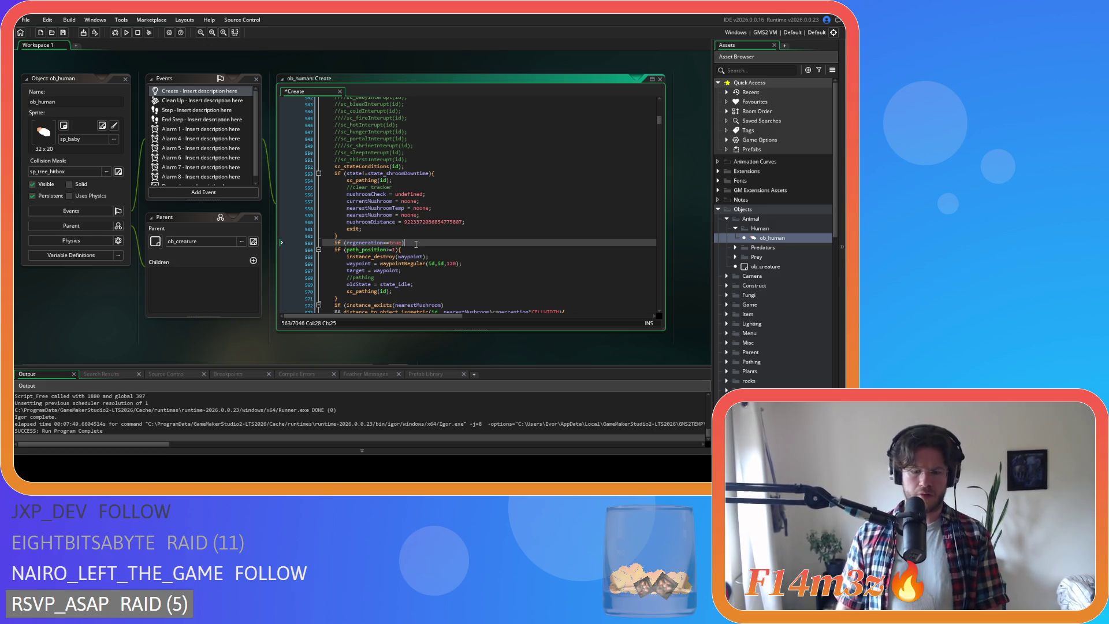
text({)
key(Return)
key(Return)
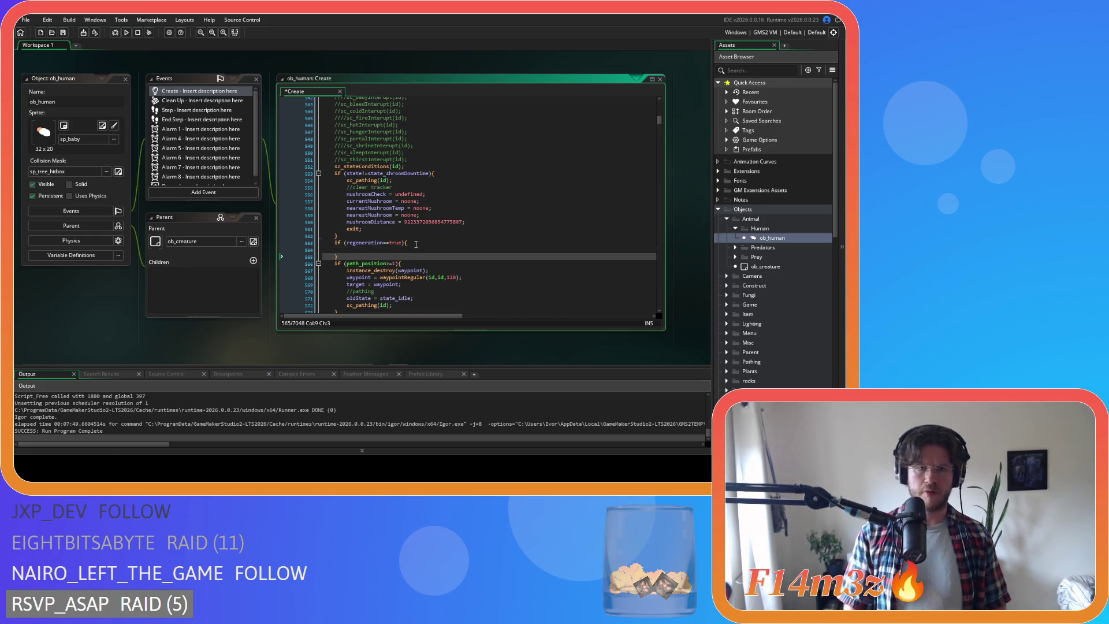
click(436, 250)
text(st)
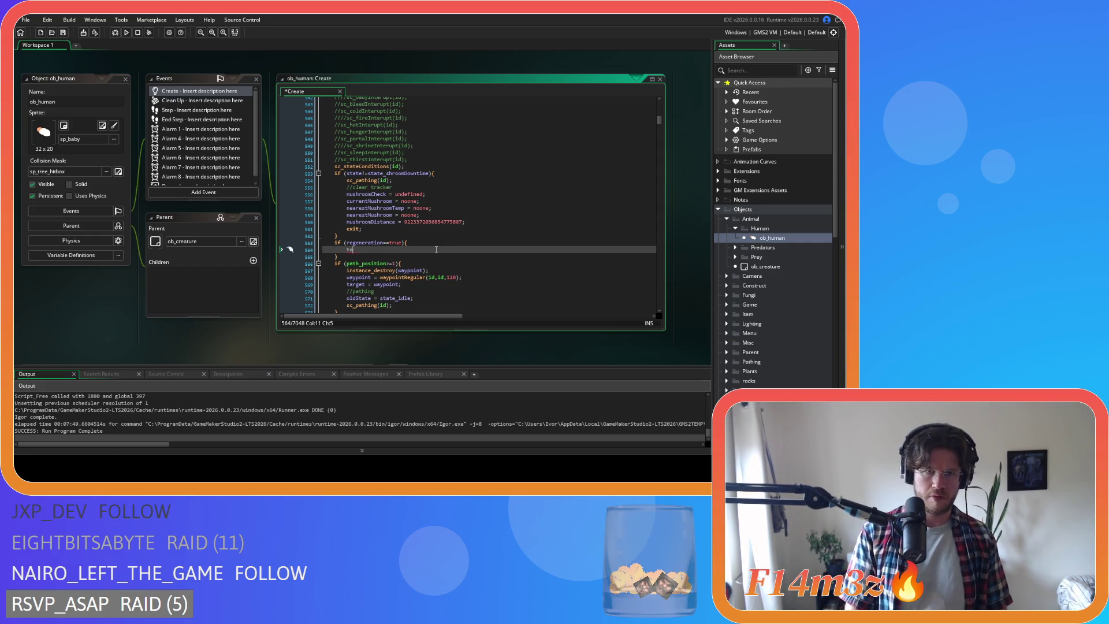
text(ate )
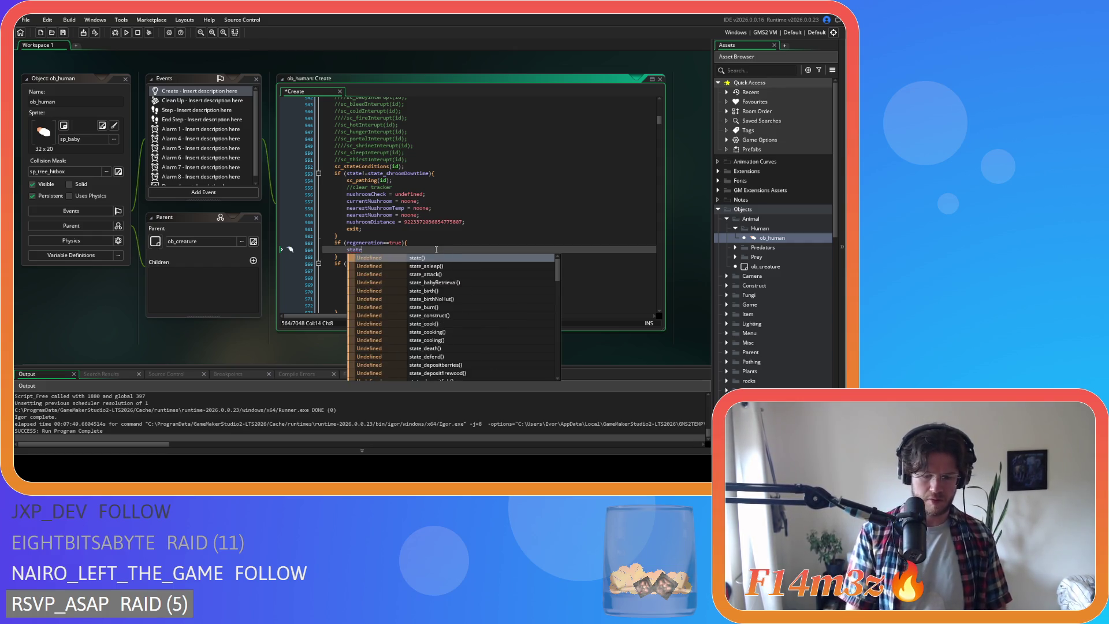
text(= )
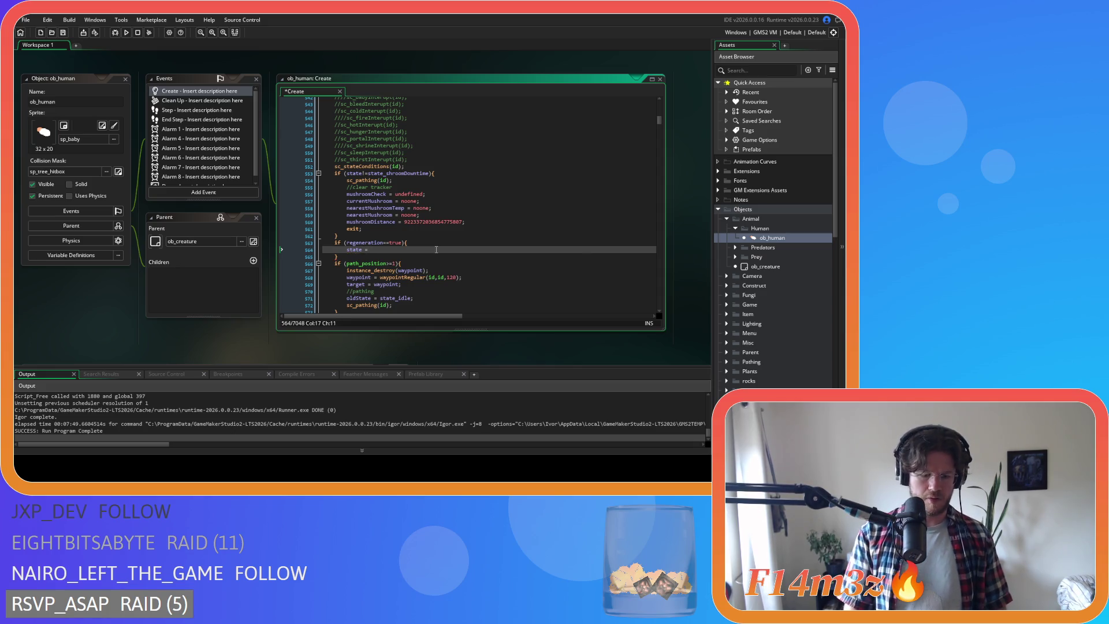
text(state_idle;)
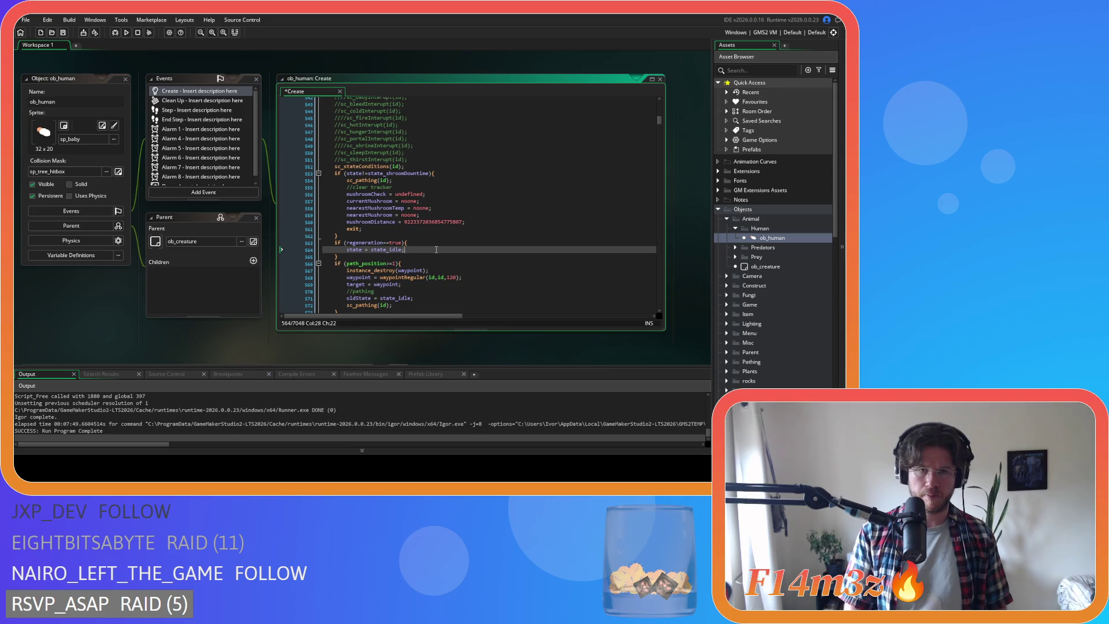
key(ctrl+s)
drag(436, 249, 332, 243)
scroll(435, 247, down, 5)
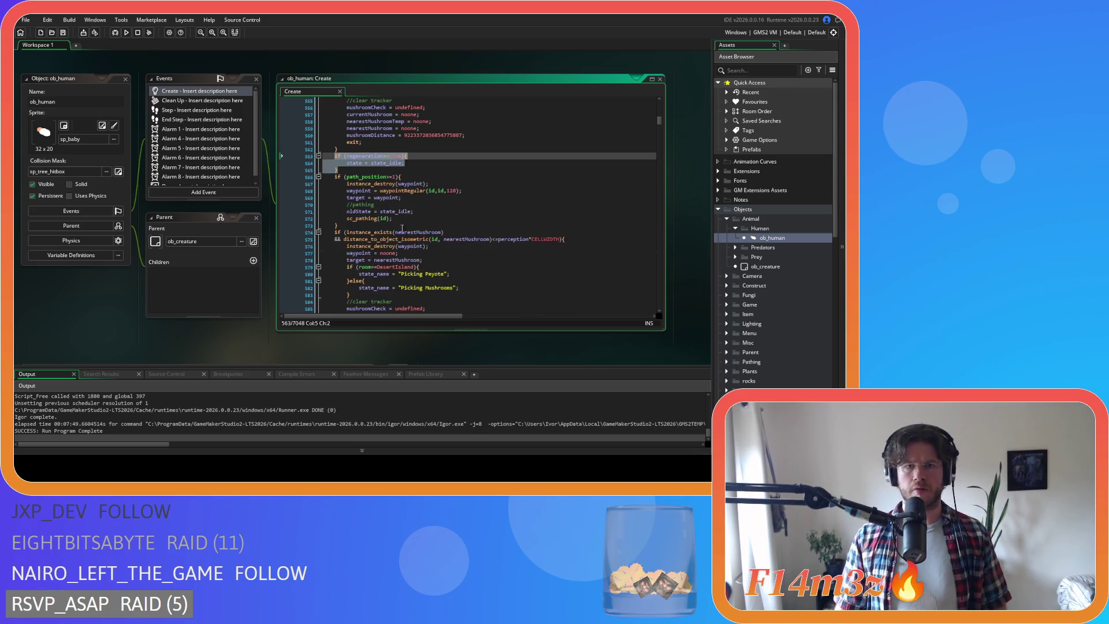
Paste the regeneration block into state_pickshroomDowntime and make its state check test state_pickshroomDowntime, then save.
scroll(384, 208, down, 6)
click(416, 187)
key(Return)
text(if (regeneration==true){ 		state = state_idle; 	})
scroll(416, 187, up, 3)
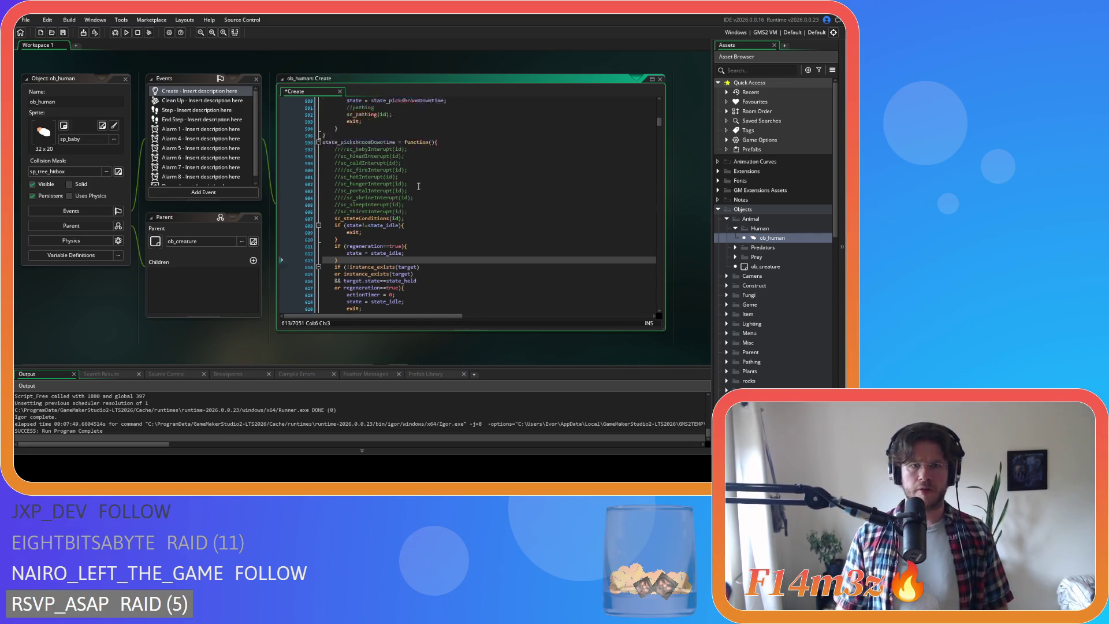
double_click(358, 176)
key(ctrl+c)
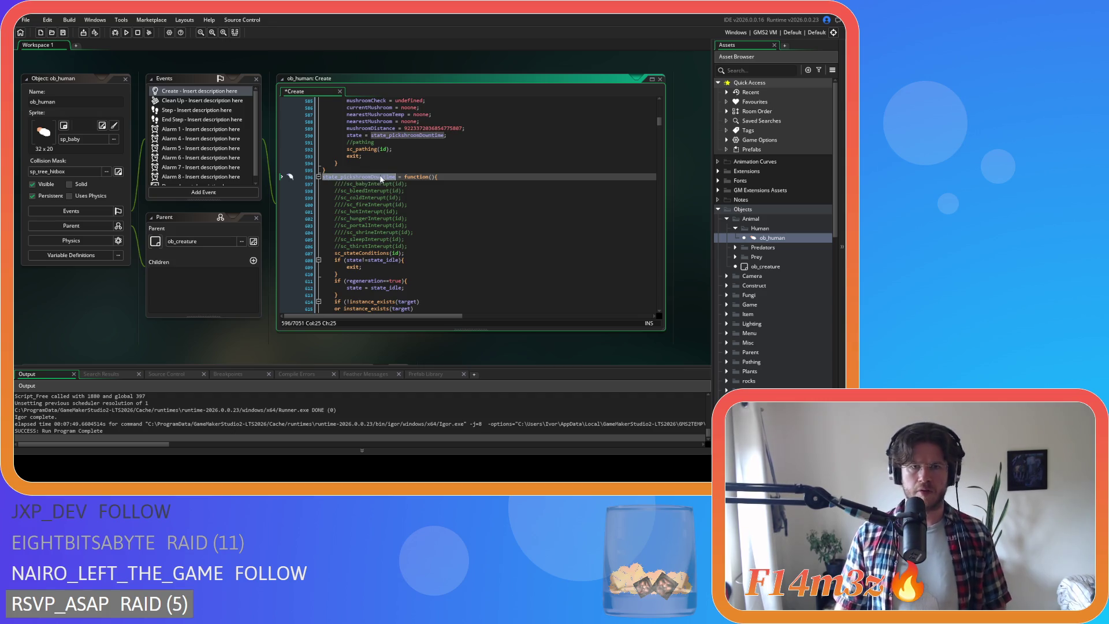
double_click(382, 260)
key(ctrl+v)
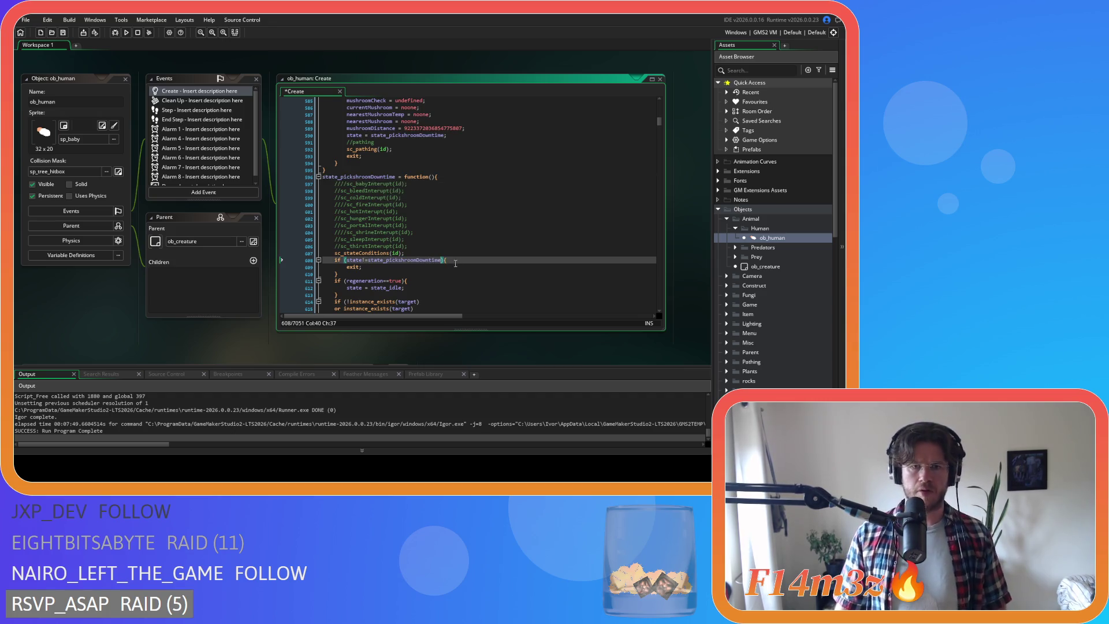
key(ctrl+s)
key(Down)
Copy the mushroom tracker-clearing lines into pickshroom's state check, removing the duplicate exit line.
scroll(377, 174, up, 10)
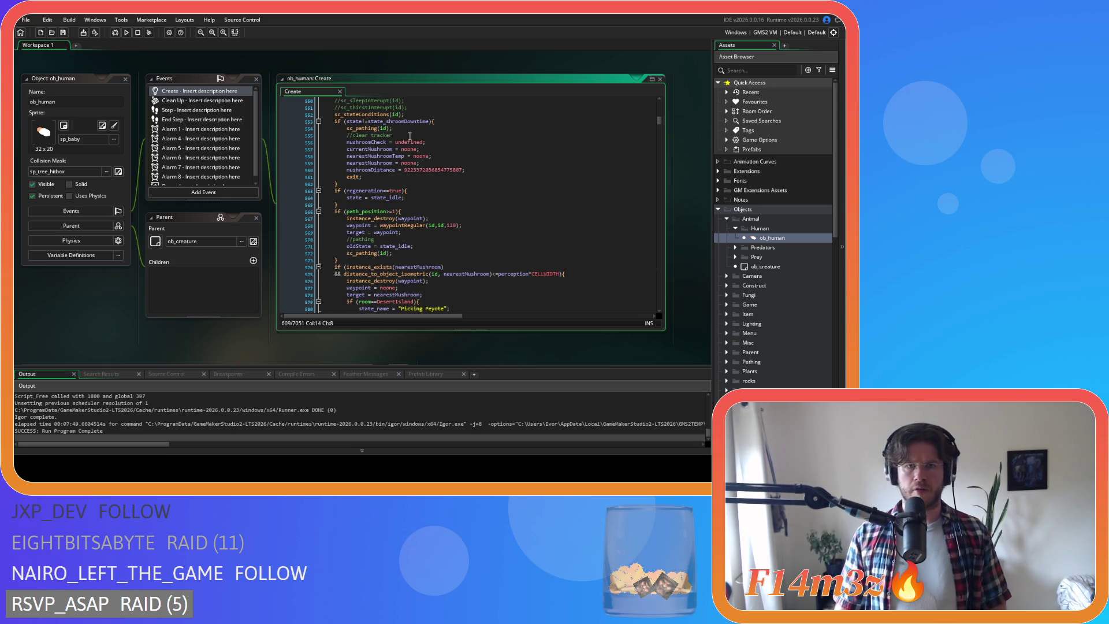
drag(465, 170, 346, 128)
key(ctrl+c)
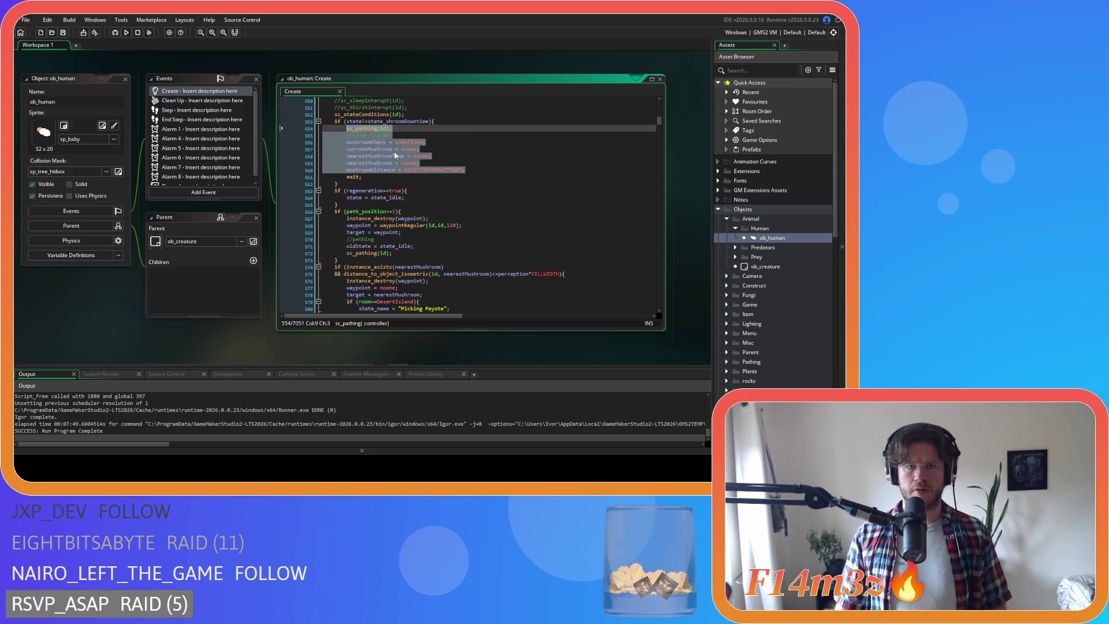
scroll(464, 248, up, 2)
mouse_move(369, 212)
mouse_down()
mouse_move(338, 160)
mouse_move(346, 163)
mouse_up()
scroll(403, 225, down, 4)
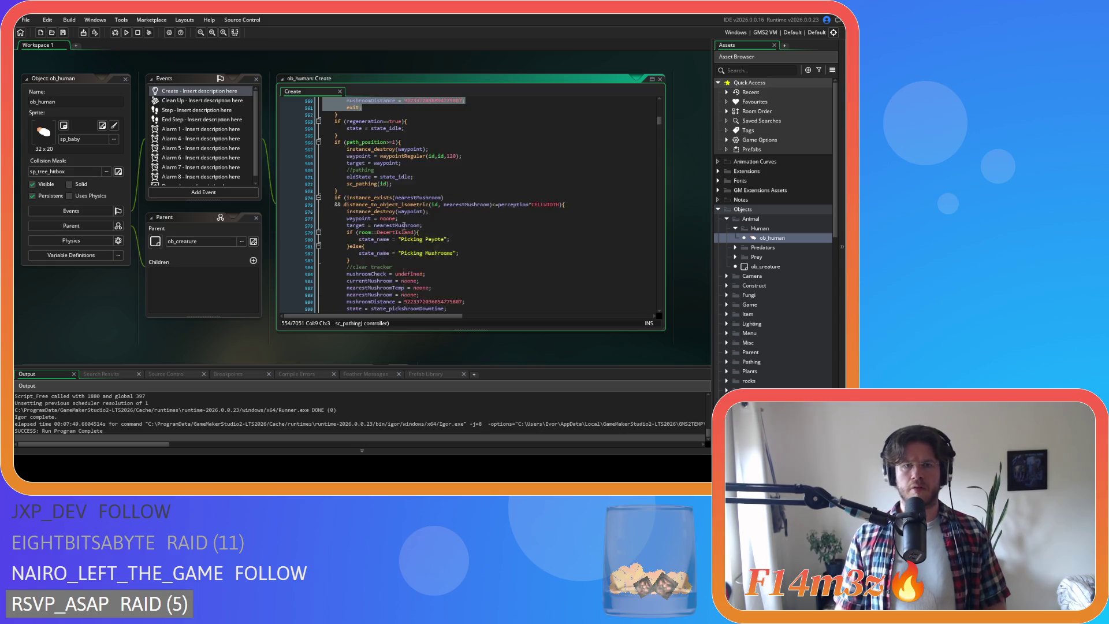
scroll(403, 225, down, 12)
click(457, 192)
key(Return)
key(ctrl+v)
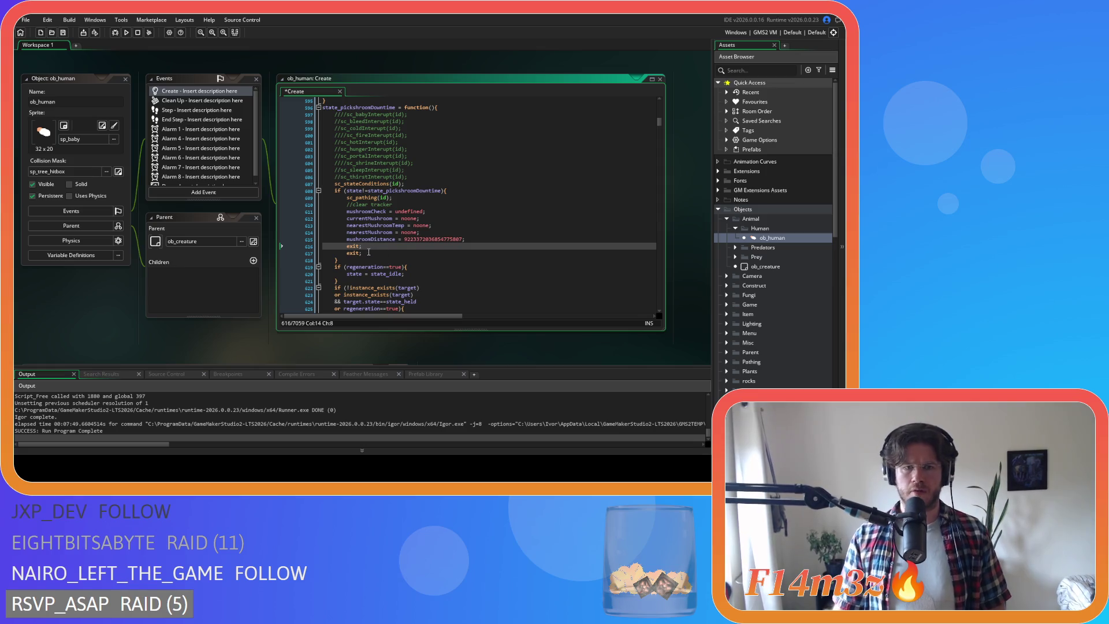
key(Down)
key(shift+Home)
key(BackSpace)
key(BackSpace)
Add exit; after state = state_idle in both regeneration blocks.
click(426, 266)
key(Return)
scroll(425, 262, up, 15)
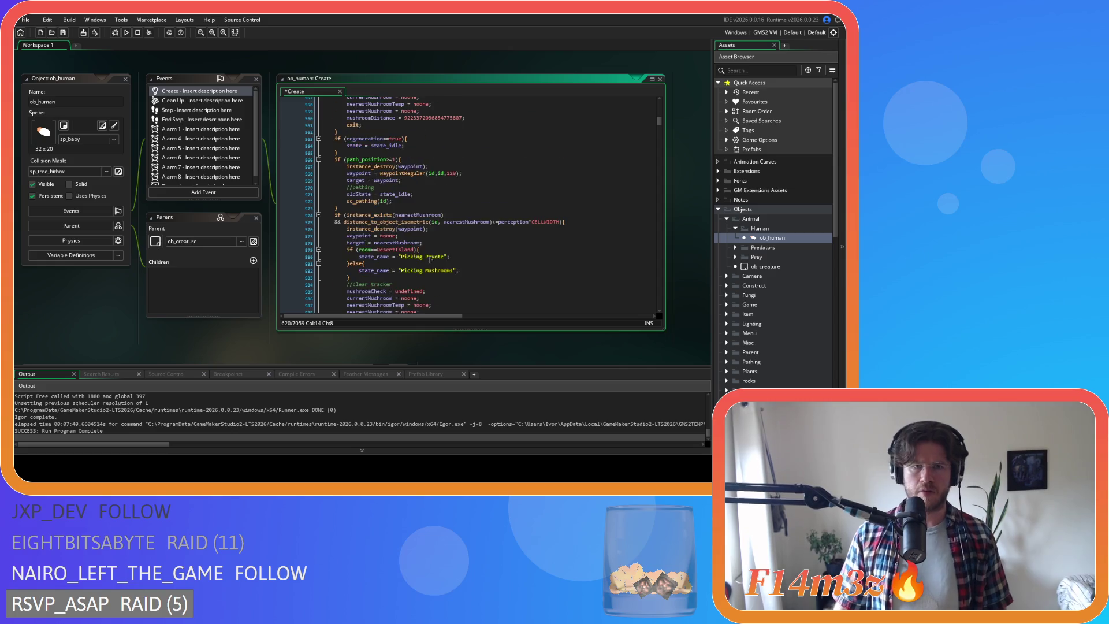
click(420, 196)
key(Return)
text(exit;)
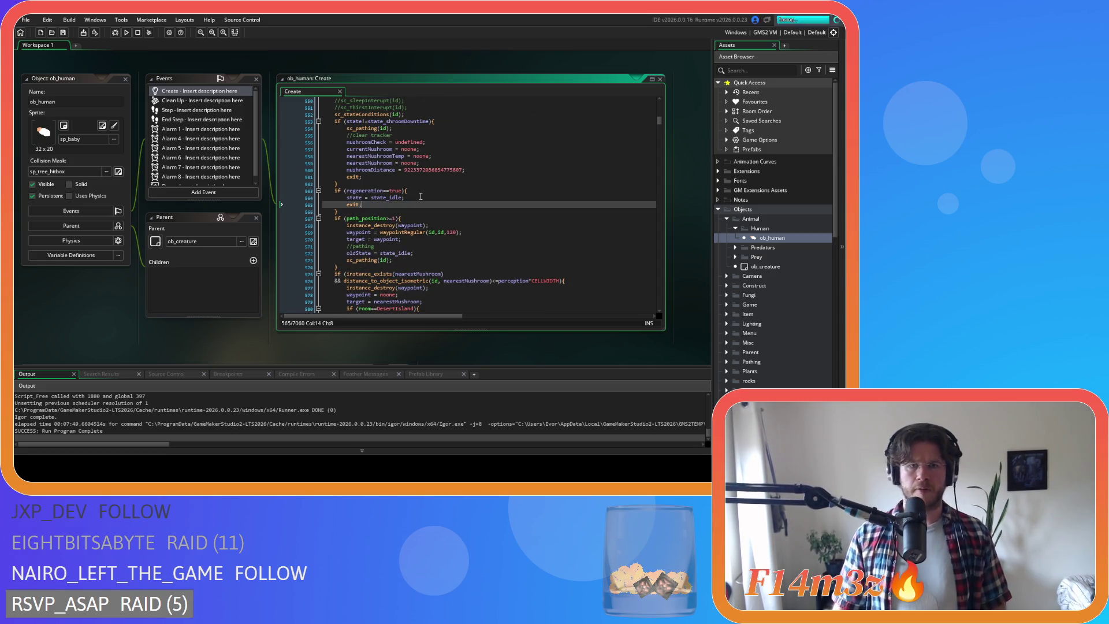
click(485, 212)
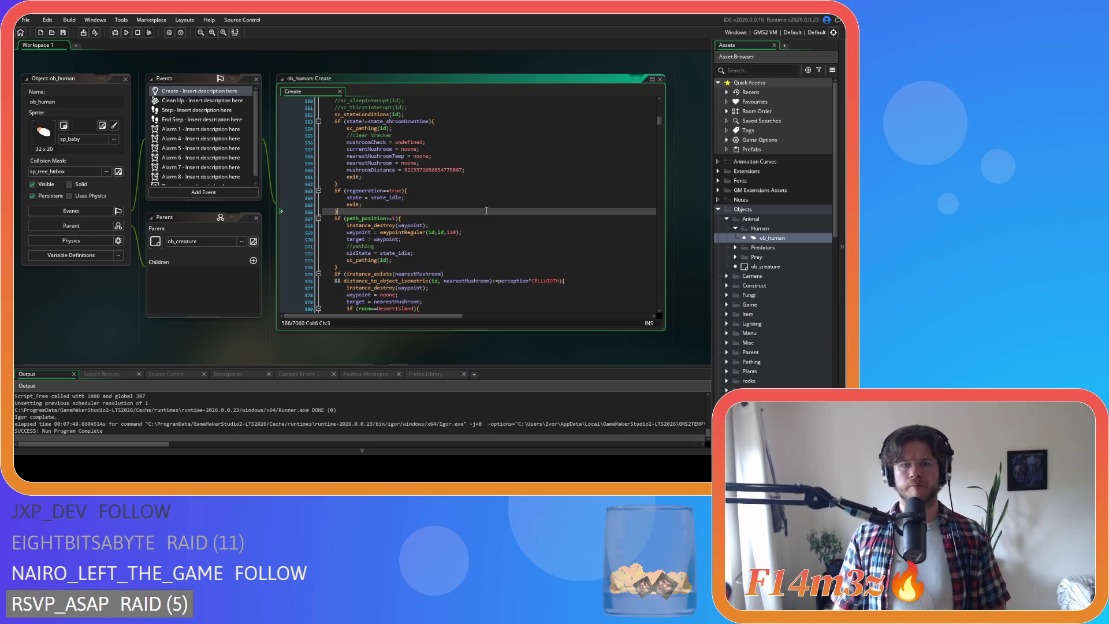
scroll(486, 211, down, 3)
scroll(486, 211, up, 8)
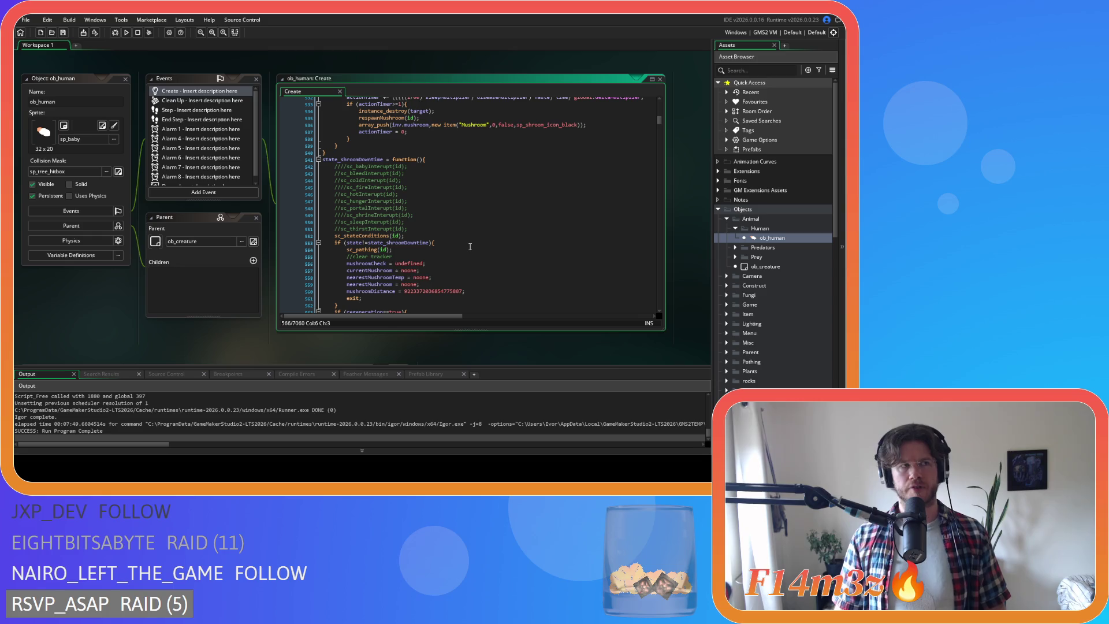
click(412, 224)
scroll(426, 239, down, 2)
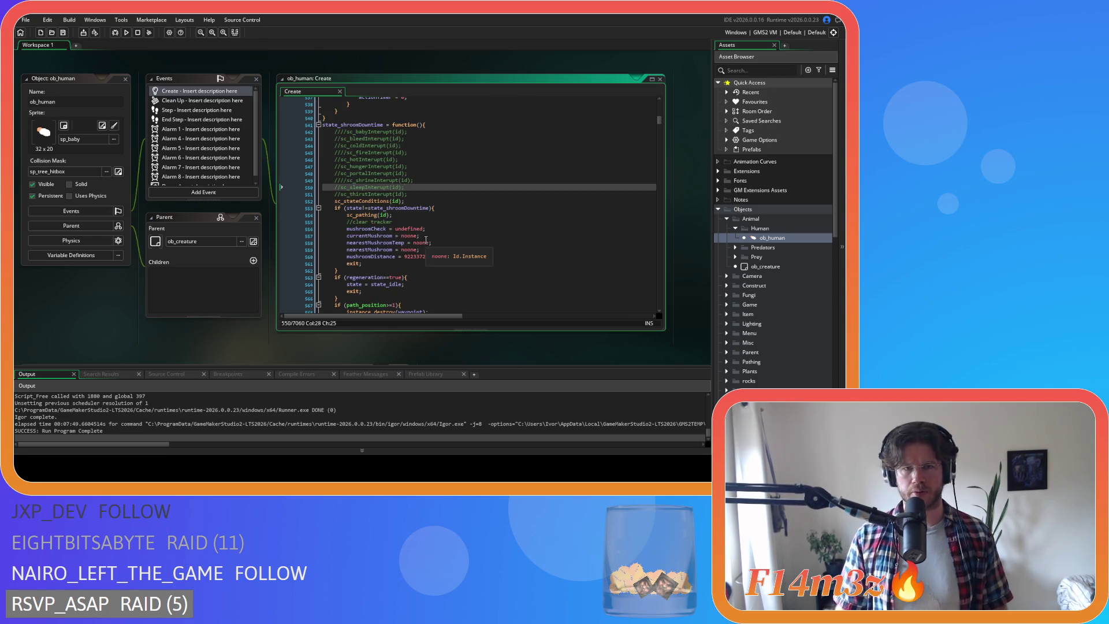
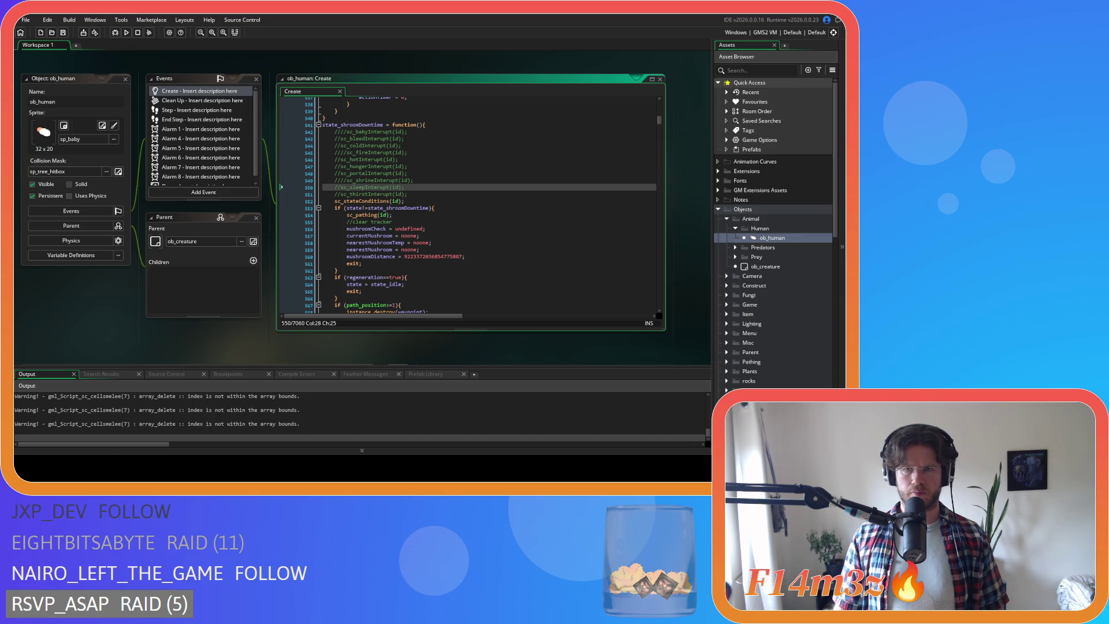
Launch the Entheogen build with the edited ob_human code to show the game map.
key(alt+Tab)
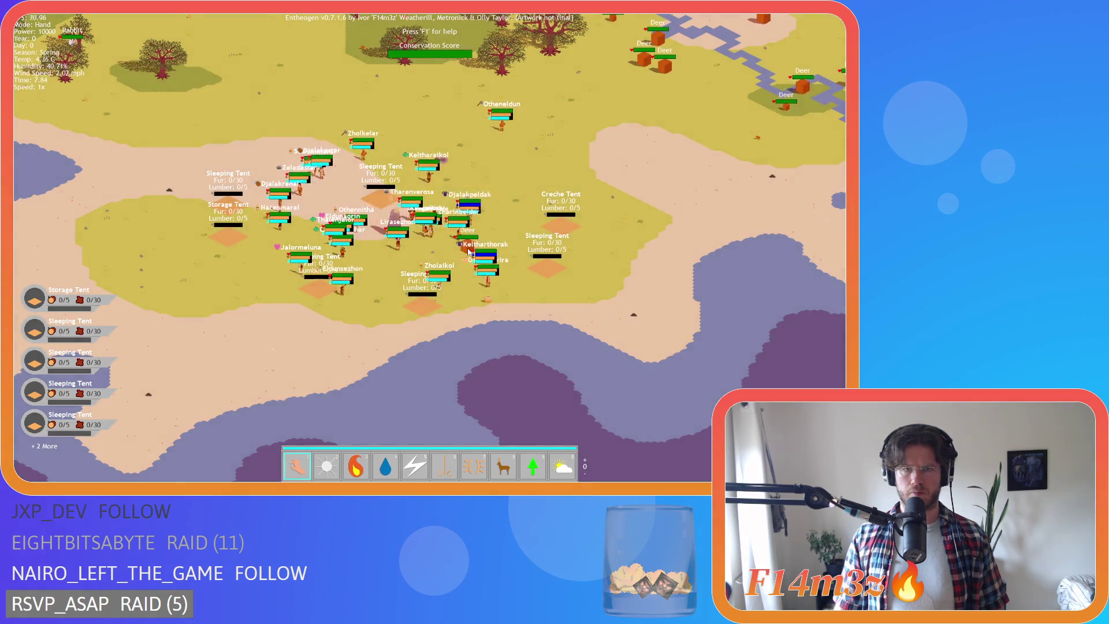
Carry a deer and a tree across the map and drop them by the village tents.
mouse_move(468, 251)
mouse_down()
mouse_move(245, 243)
mouse_move(479, 239)
mouse_move(504, 212)
mouse_move(264, 243)
mouse_move(297, 241)
mouse_up()
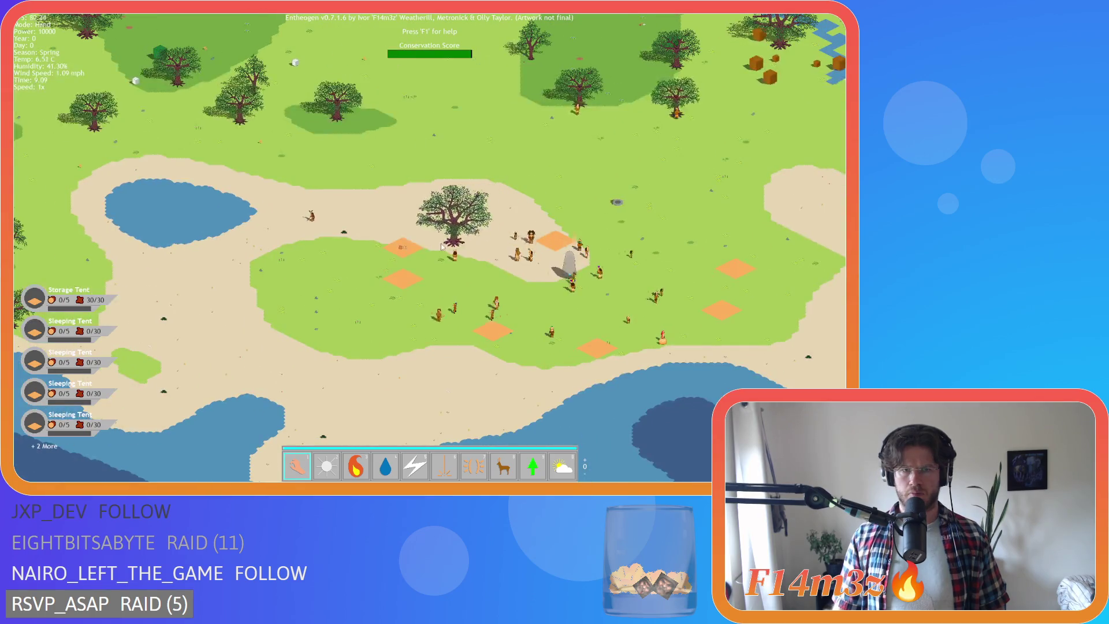
mouse_move(441, 246)
mouse_down()
mouse_move(470, 269)
mouse_move(404, 360)
mouse_move(577, 317)
mouse_move(611, 285)
mouse_move(581, 228)
mouse_up()
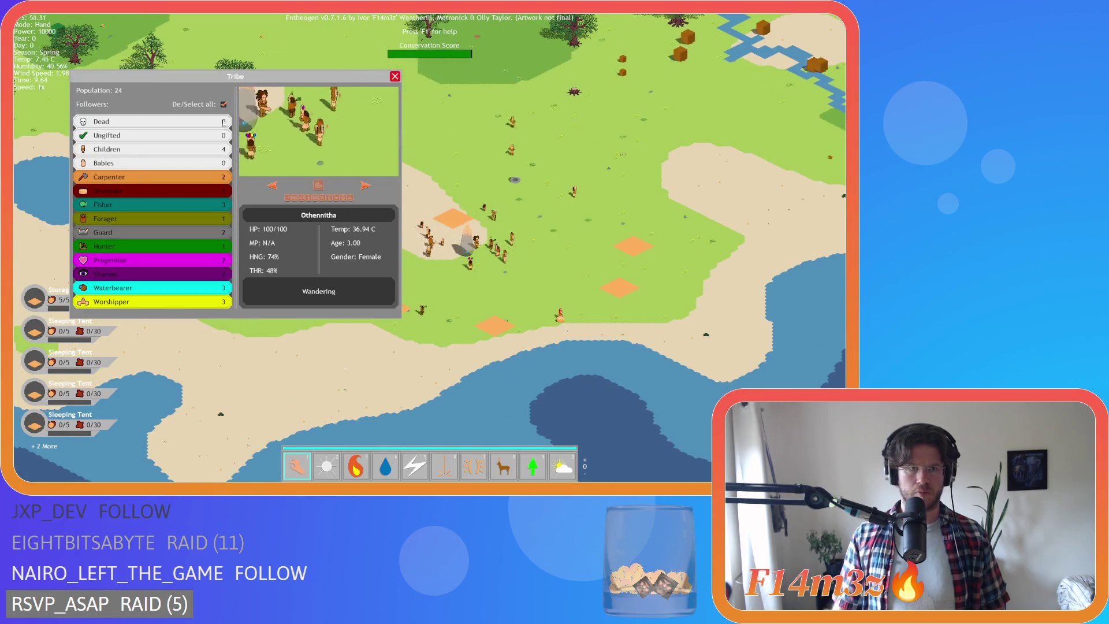
click(223, 105)
click(175, 217)
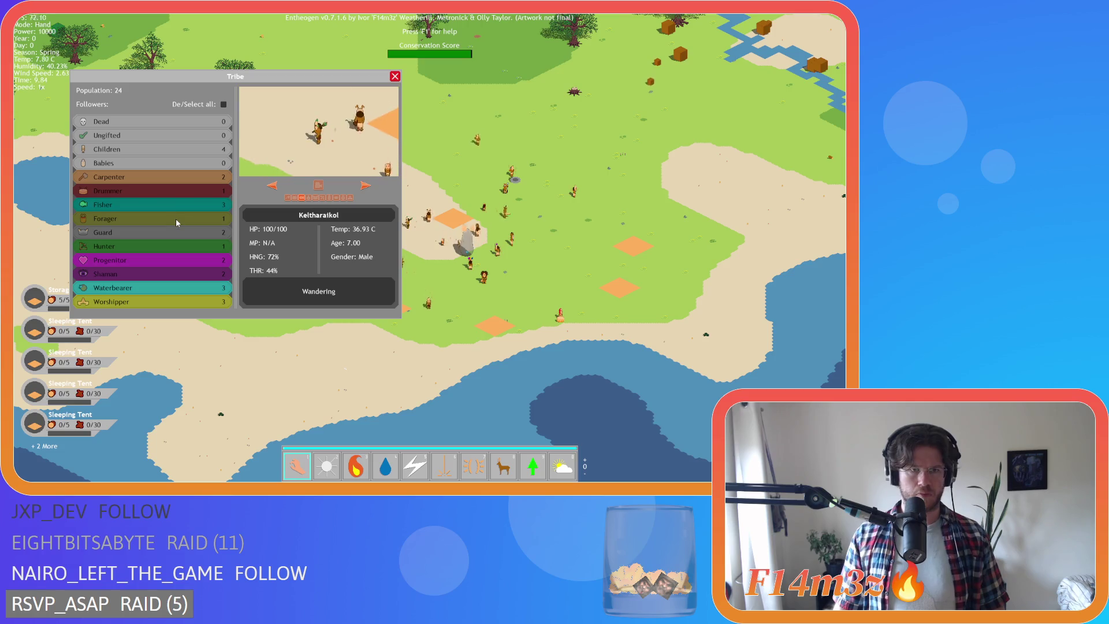
click(365, 186)
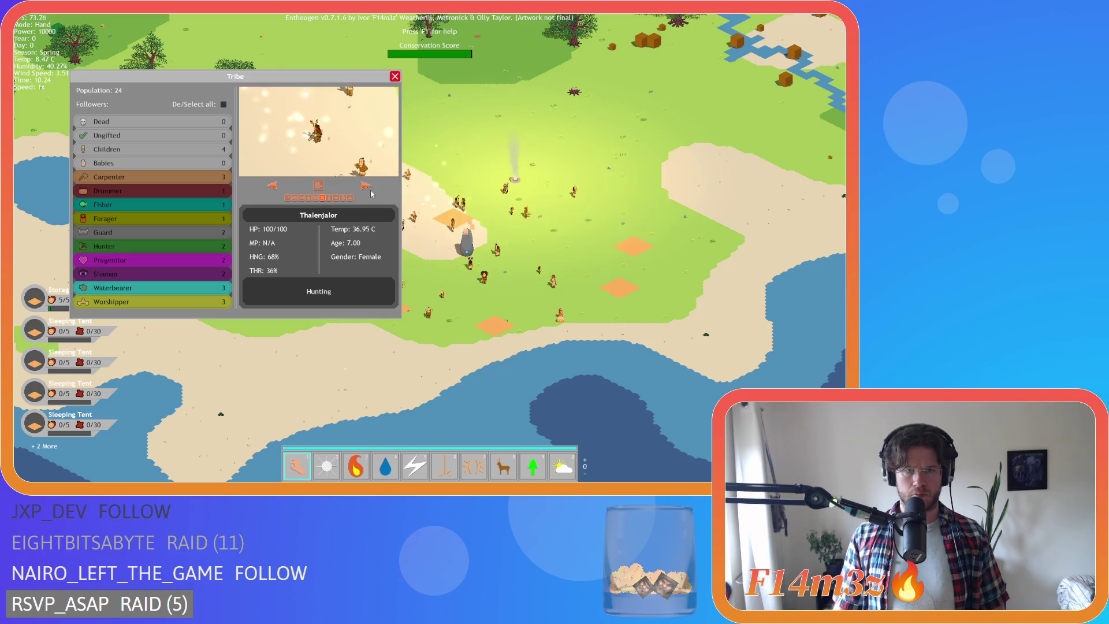
click(365, 185)
click(365, 186)
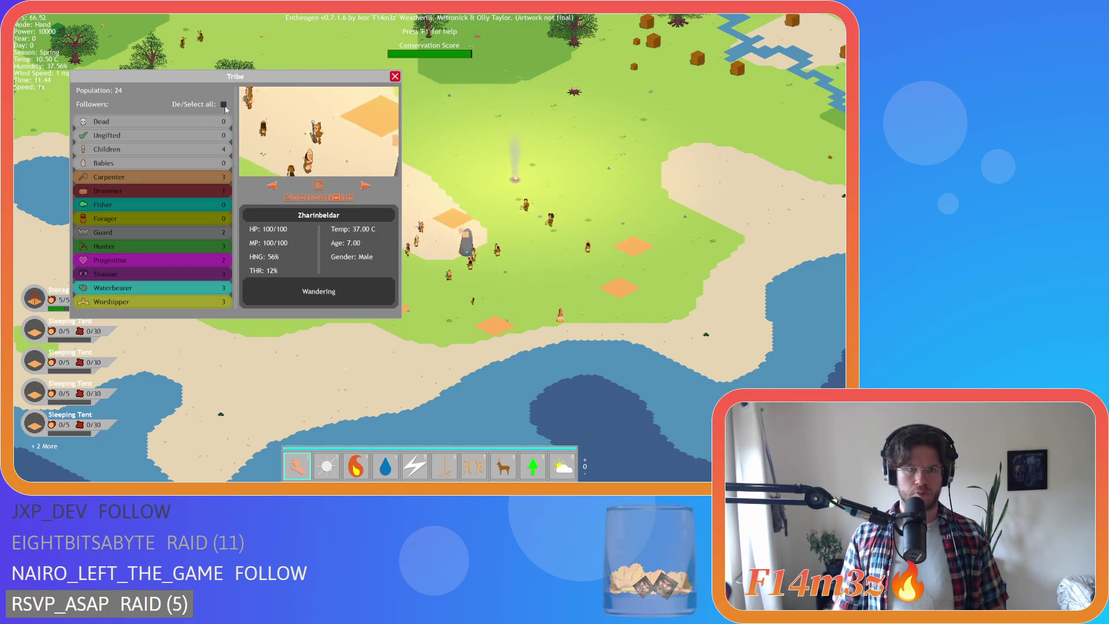
click(175, 297)
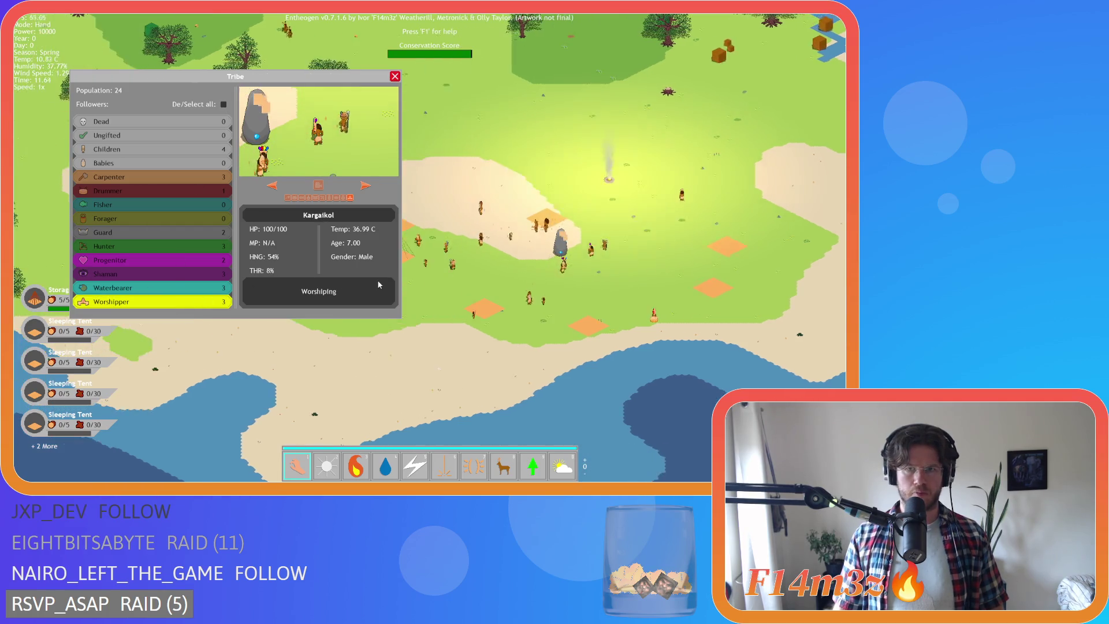
click(173, 287)
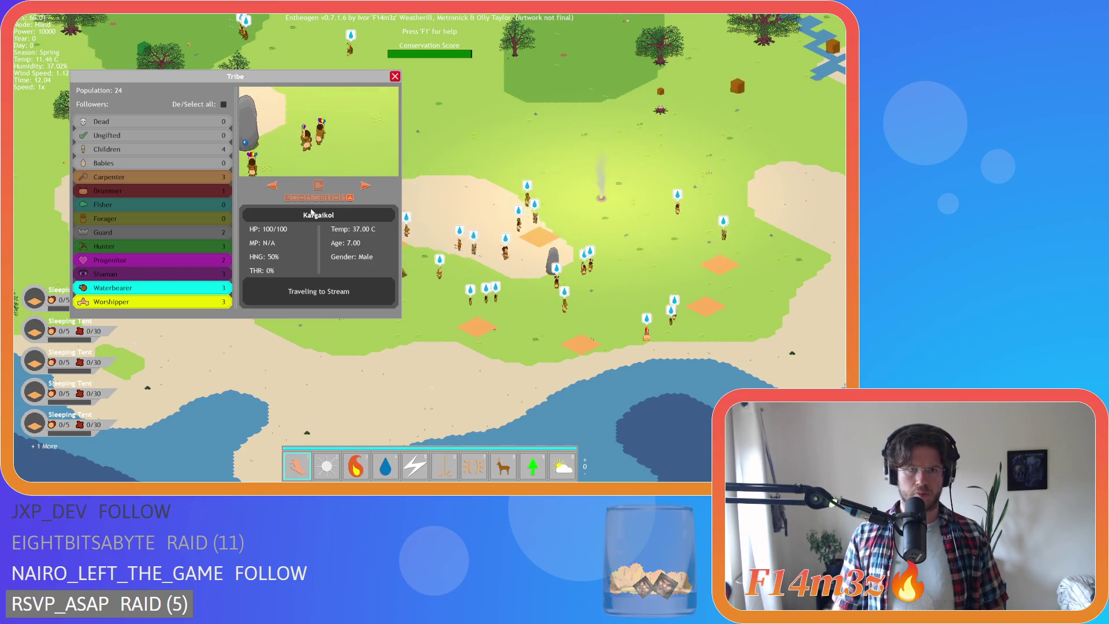
click(365, 186)
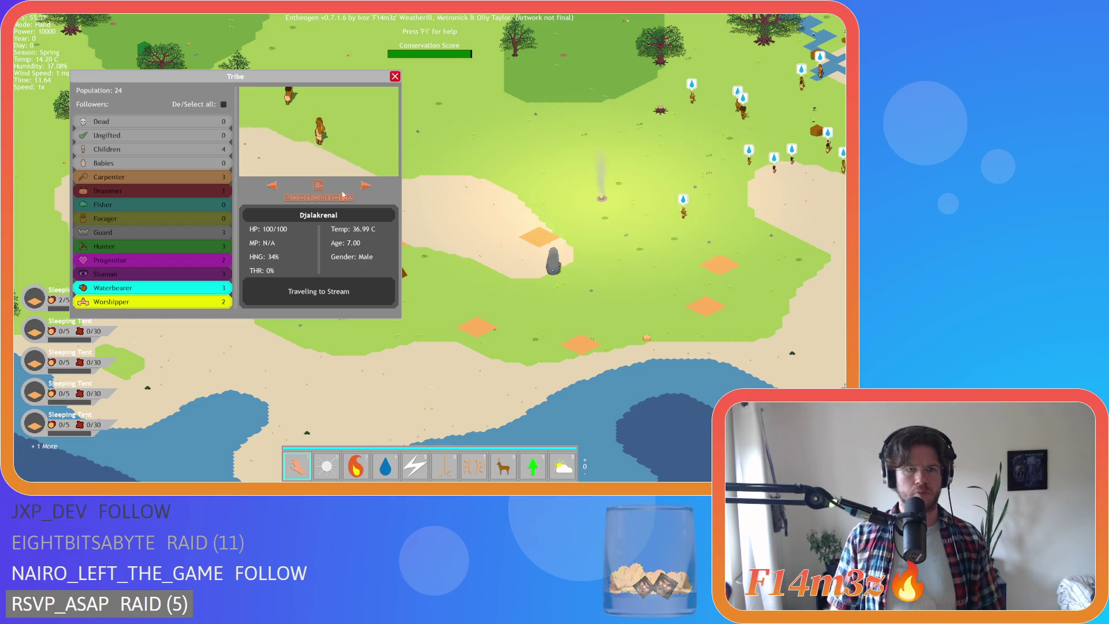
click(212, 273)
click(224, 104)
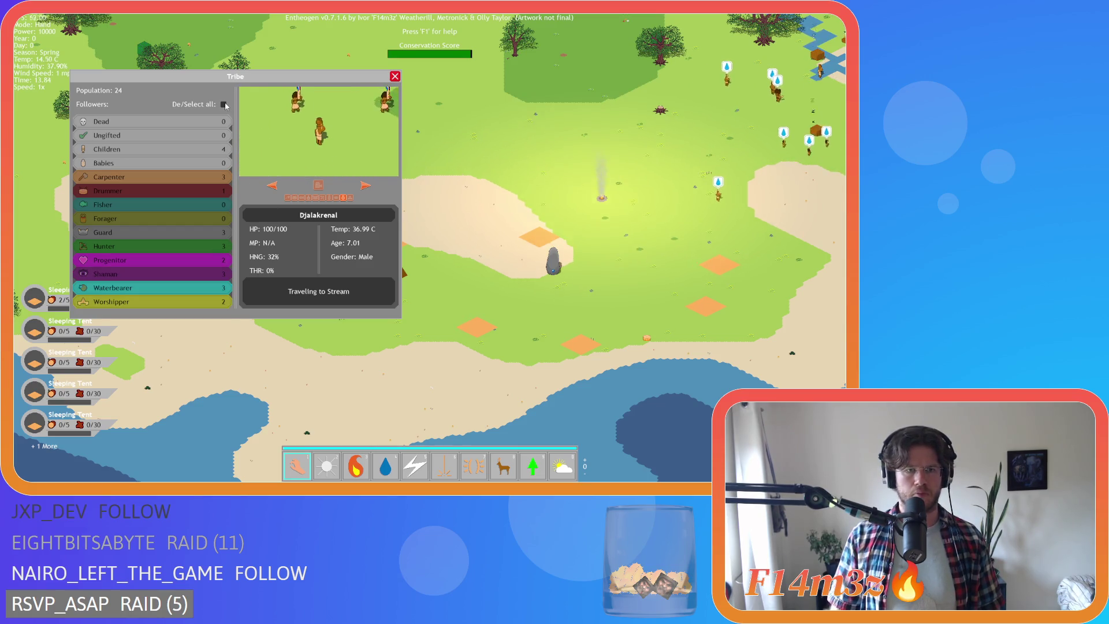
click(154, 274)
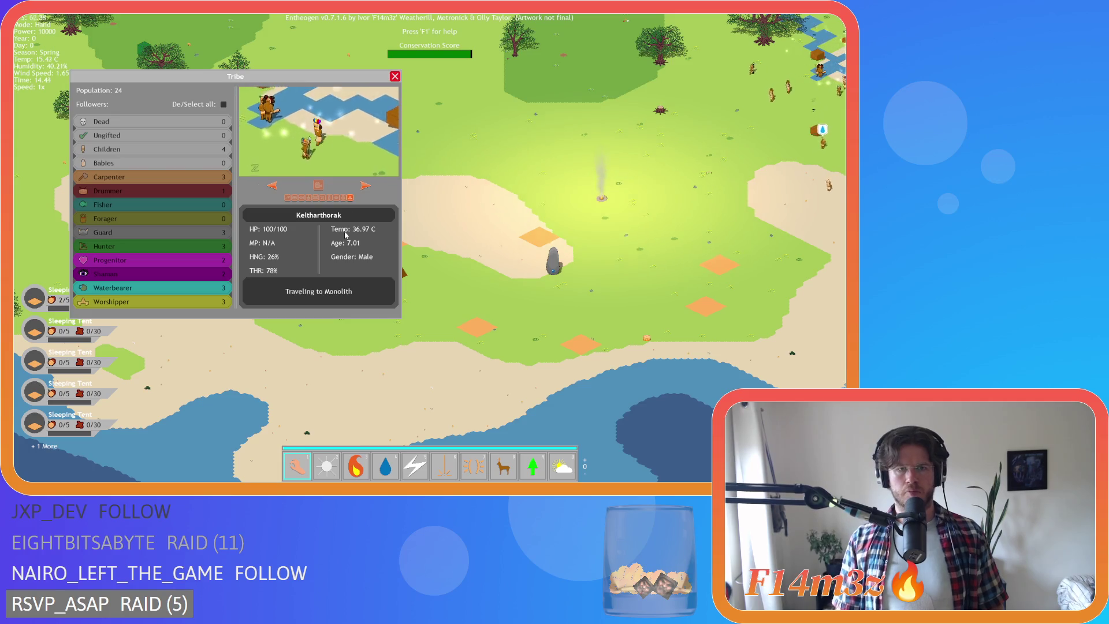
key(Escape)
key(d)
key(w)
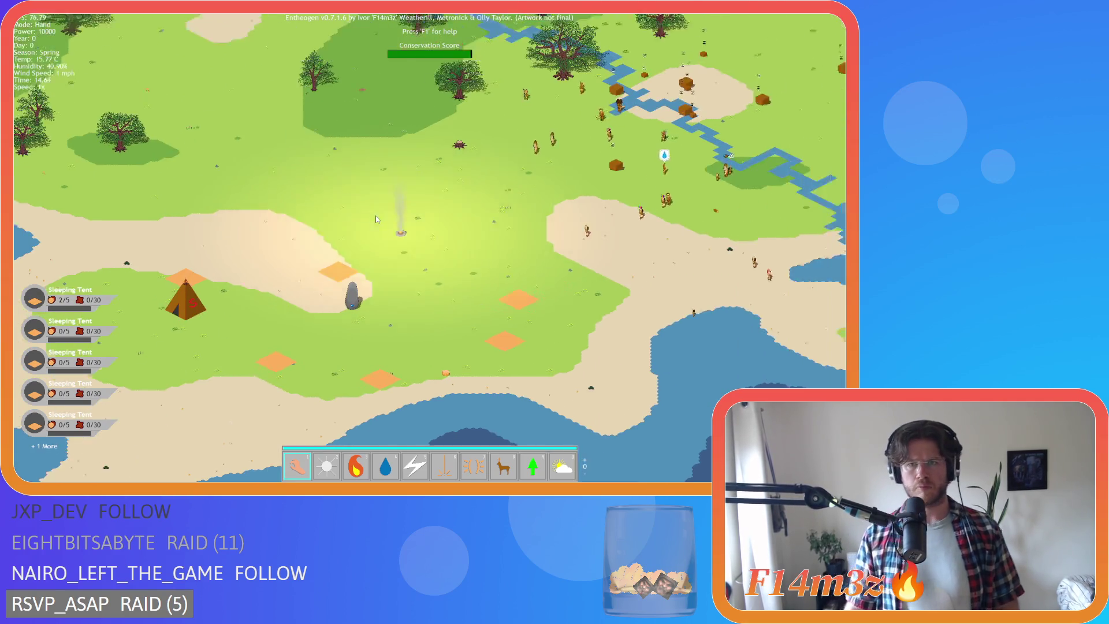
Open follower Zharinbeldar's details by the river and view the village and campfire.
key(d)
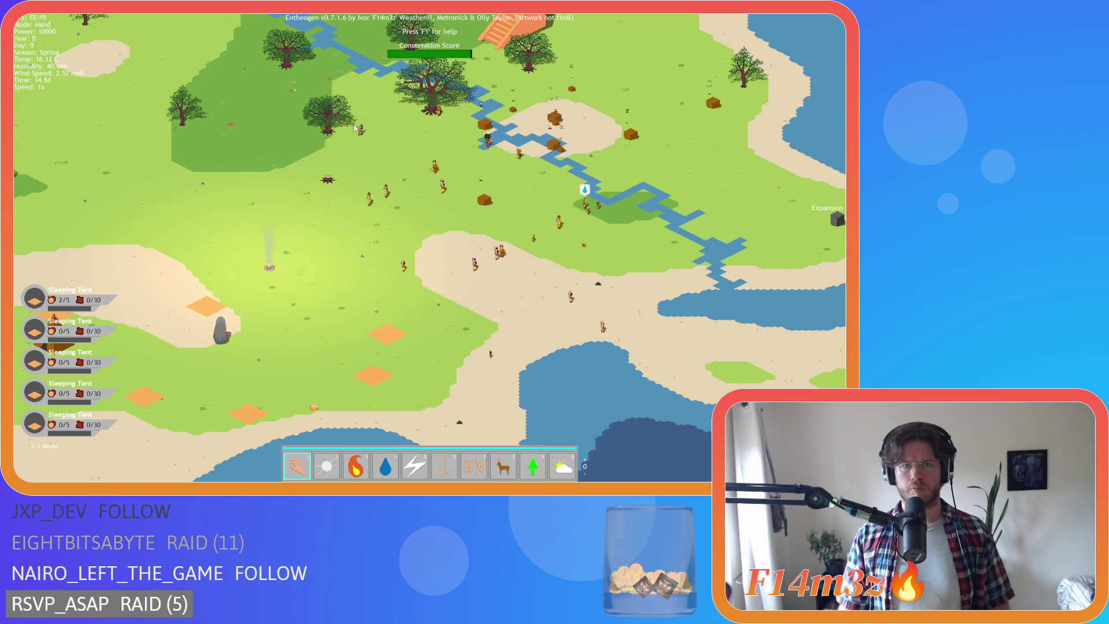
key(w)
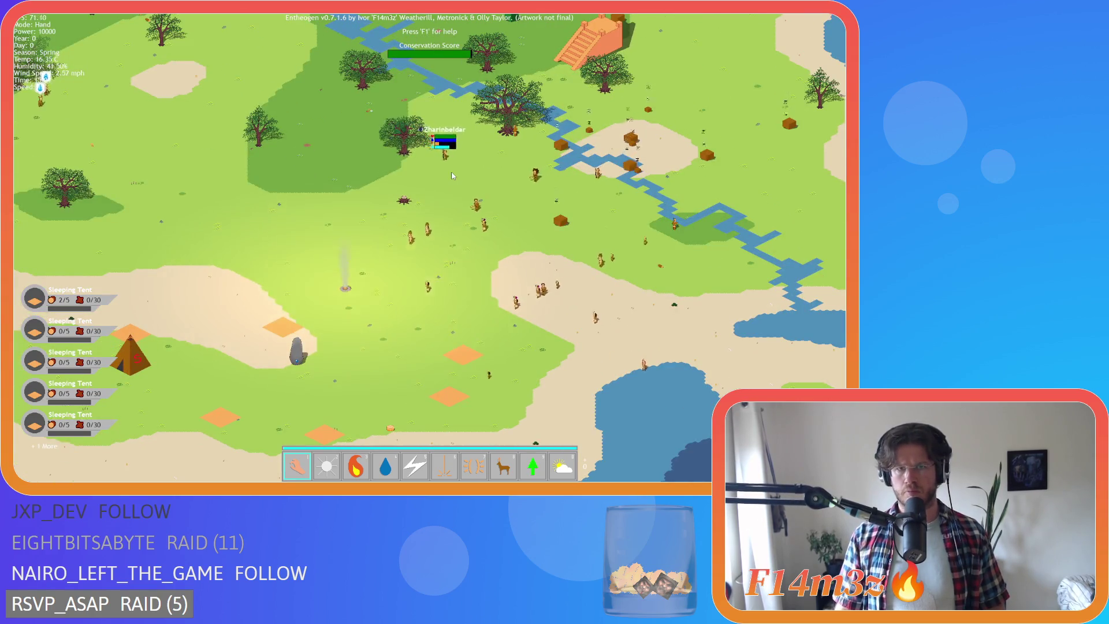
click(452, 172)
scroll(451, 187, up, 5)
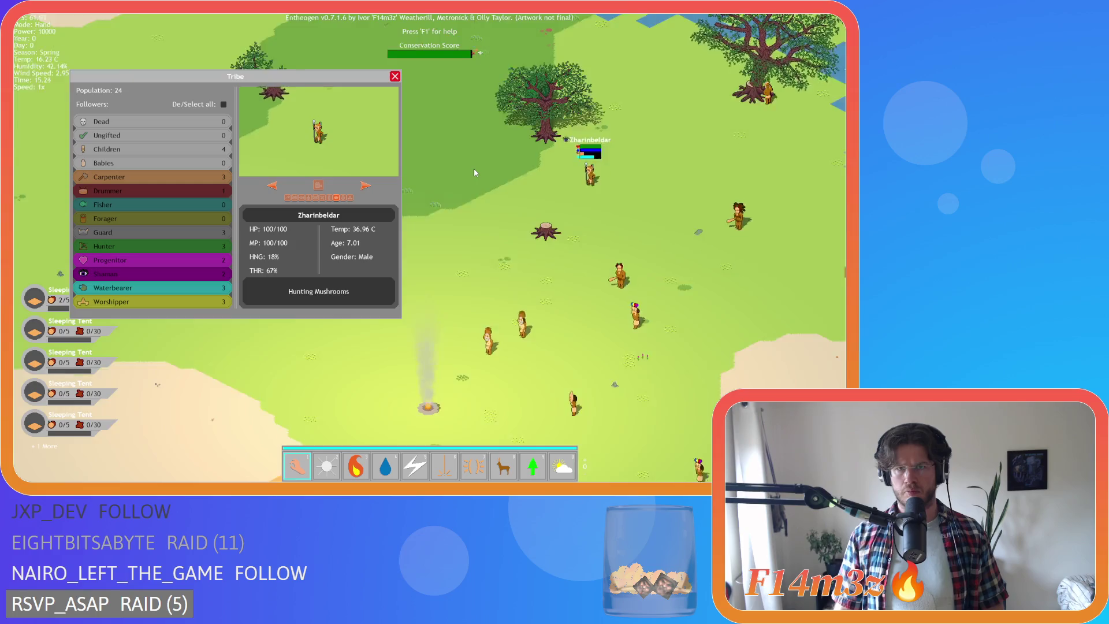
scroll(474, 171, down, 5)
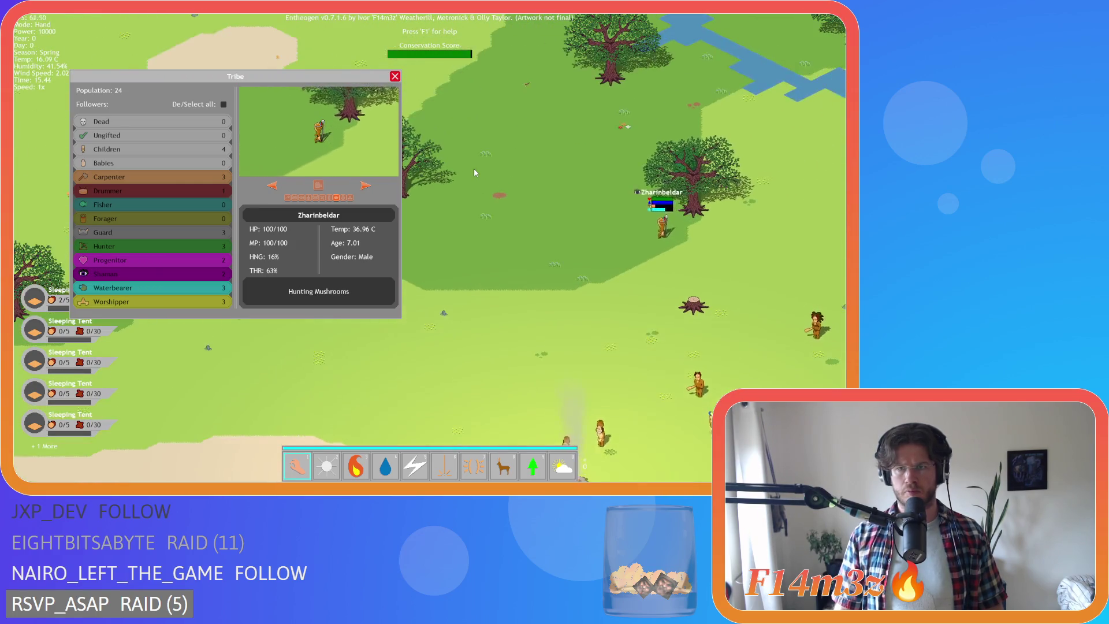
key(s)
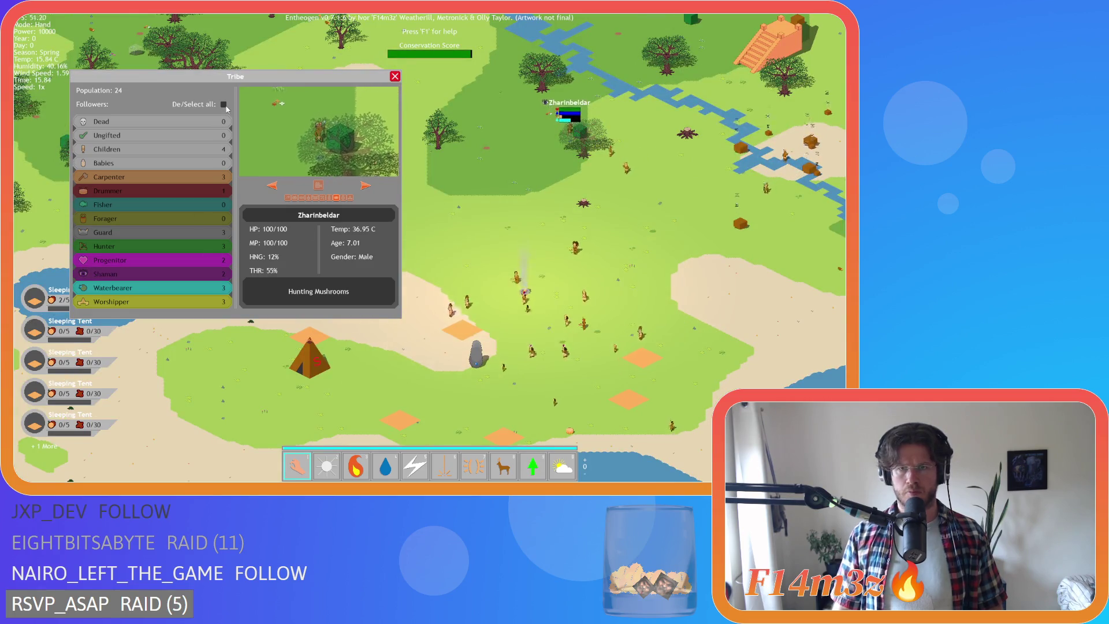
key(w)
key(w)
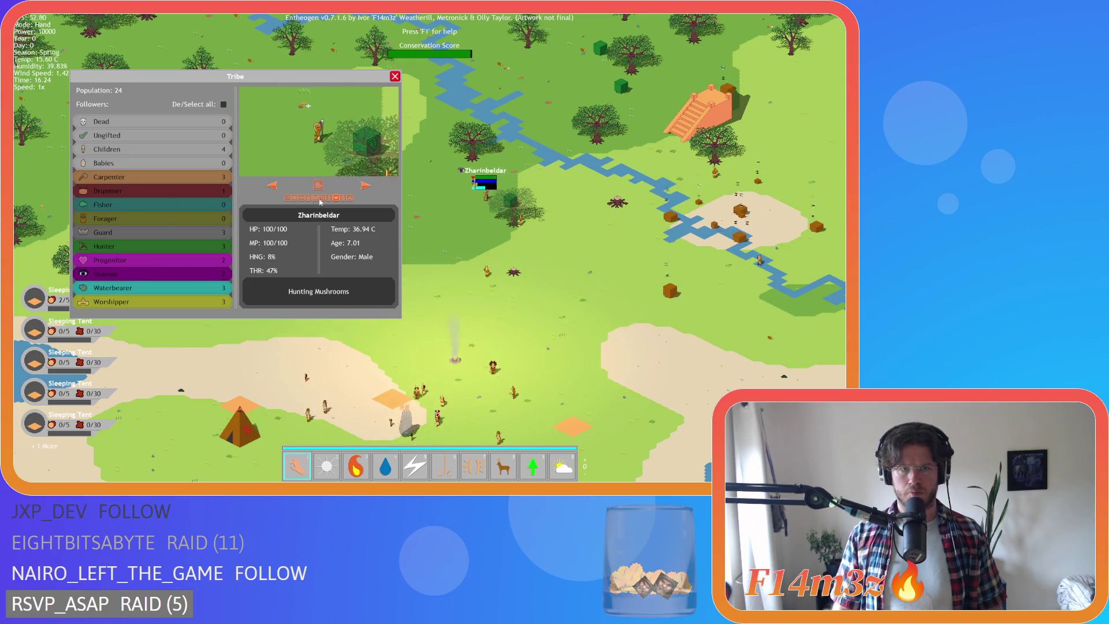
Switch to Djalakpeldak and follow him, then close the Tribe window and pause the game.
click(366, 186)
click(318, 185)
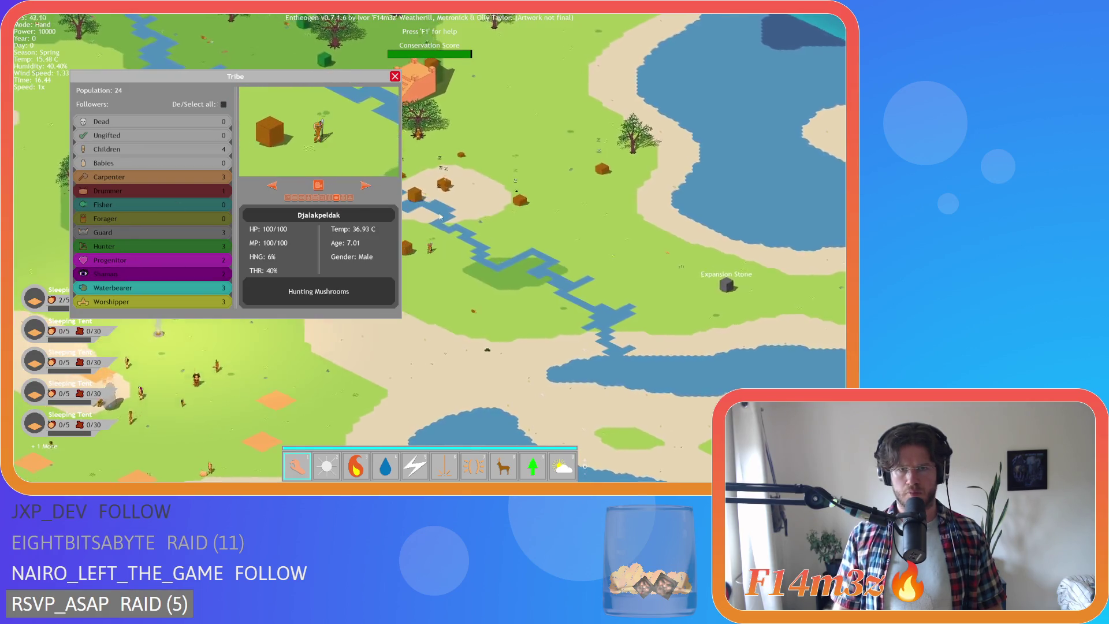
key(Escape)
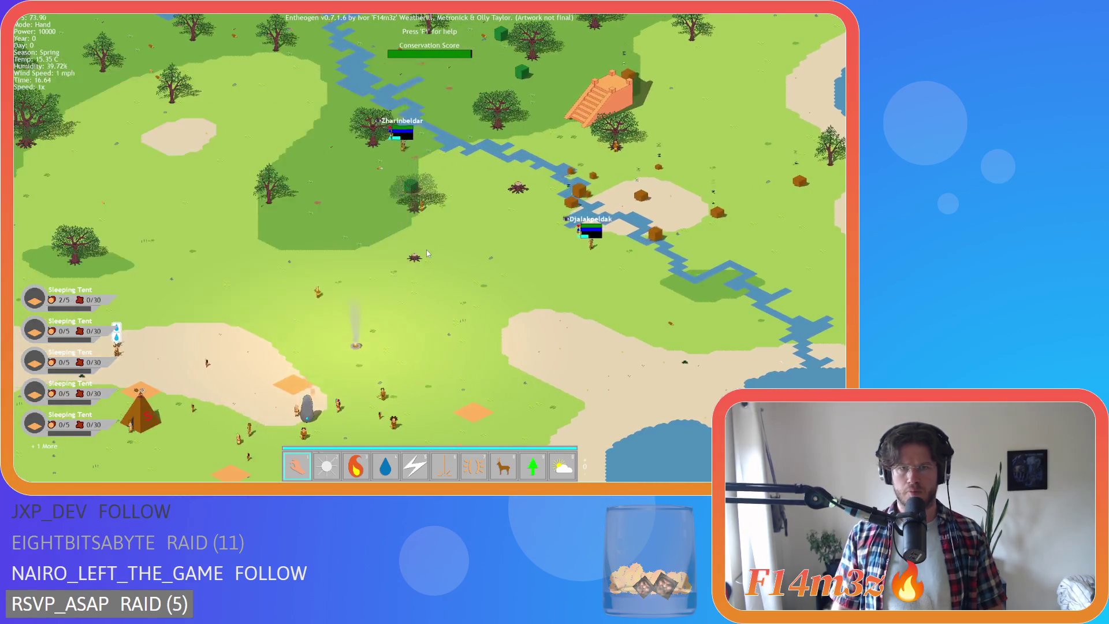
scroll(426, 249, up, 5)
key(space)
scroll(426, 240, down, 5)
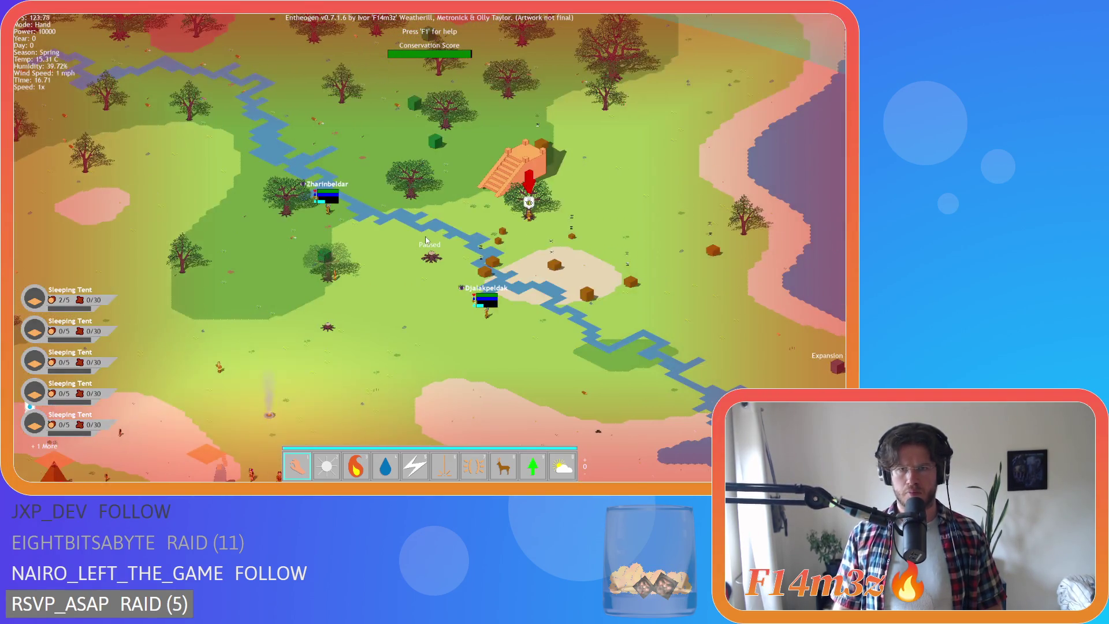
scroll(361, 216, up, 5)
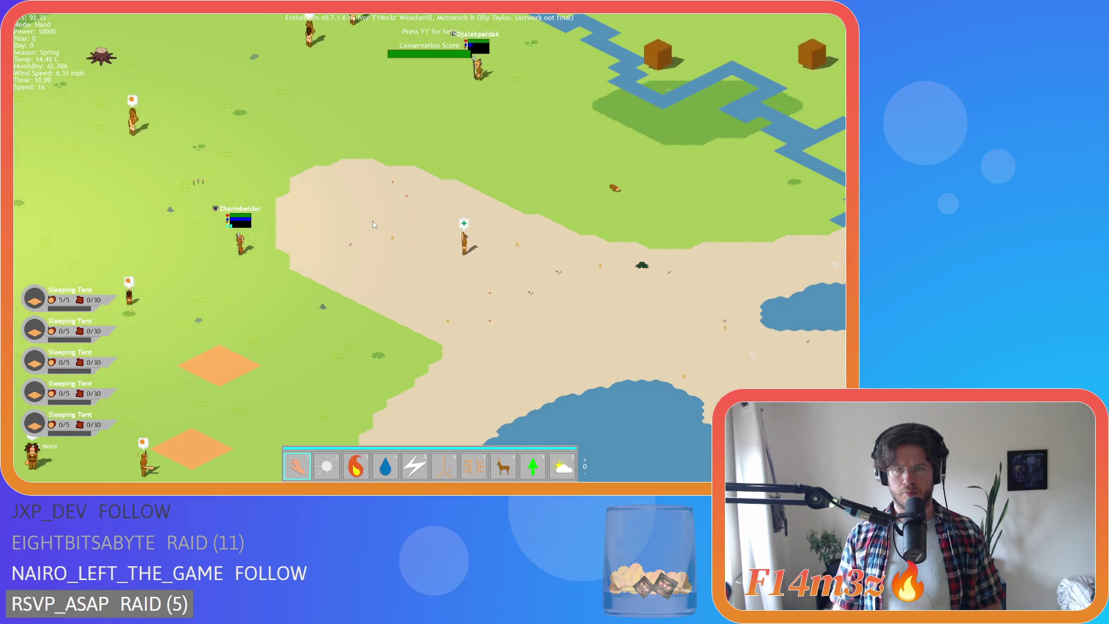
Centre the view on the settlement and open the Tribe window on Zharinbeldar, now Picking Mushrooms.
key(a)
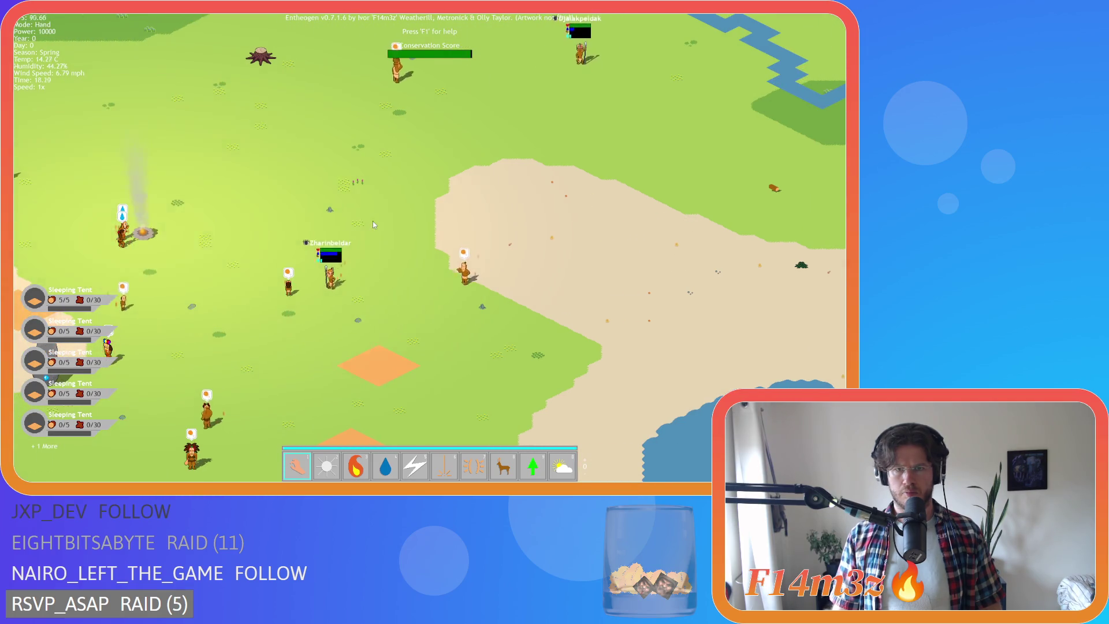
key(w)
key(d)
key(w)
key(d)
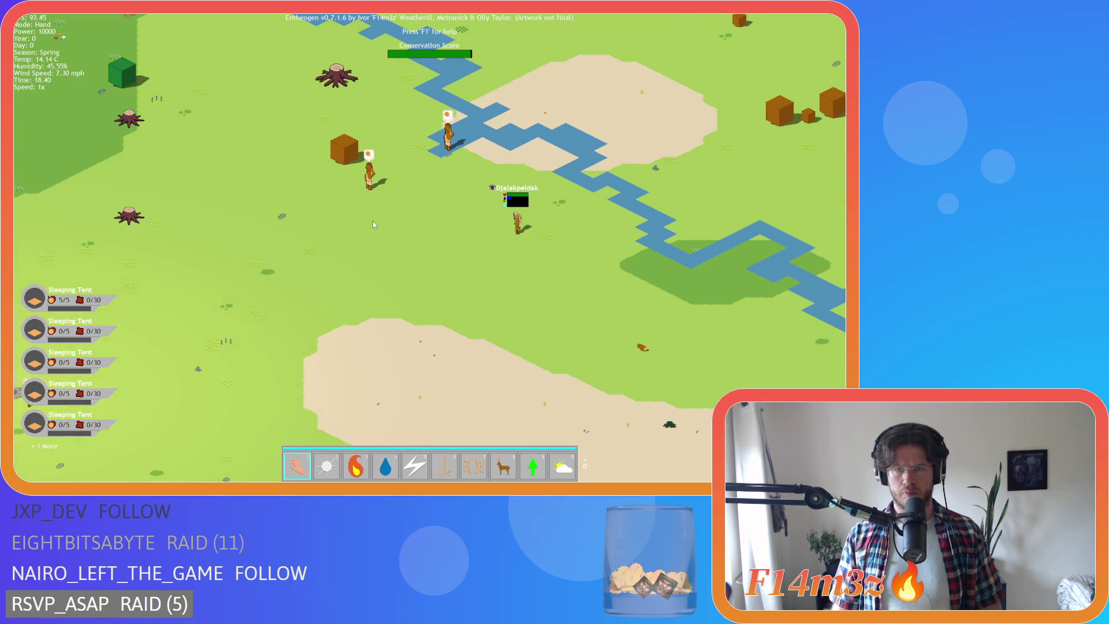
key(a)
key(s)
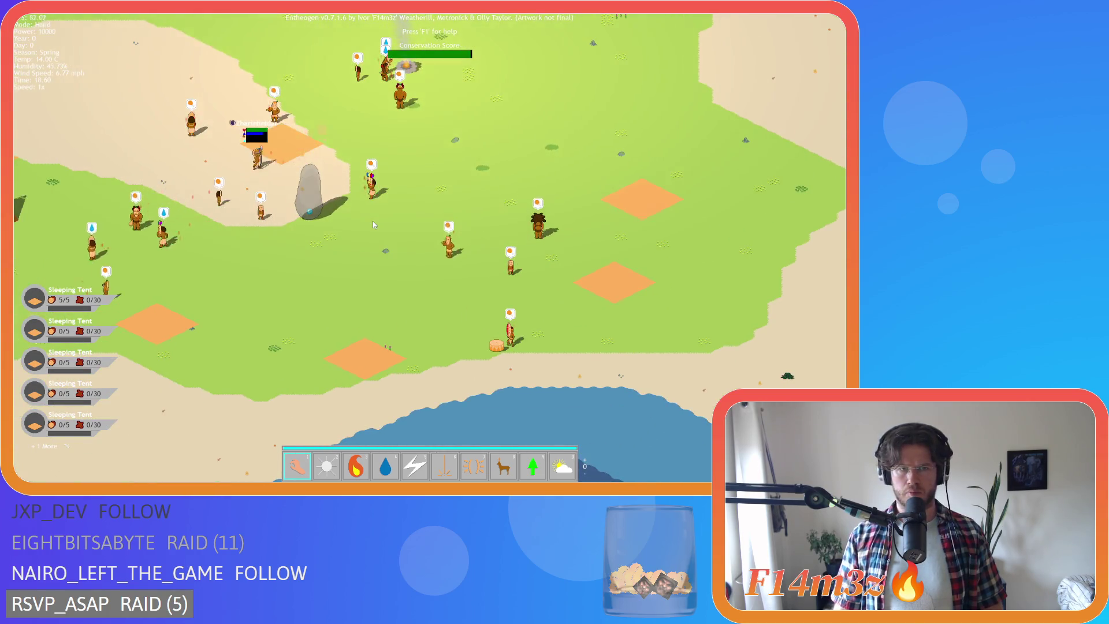
key(t)
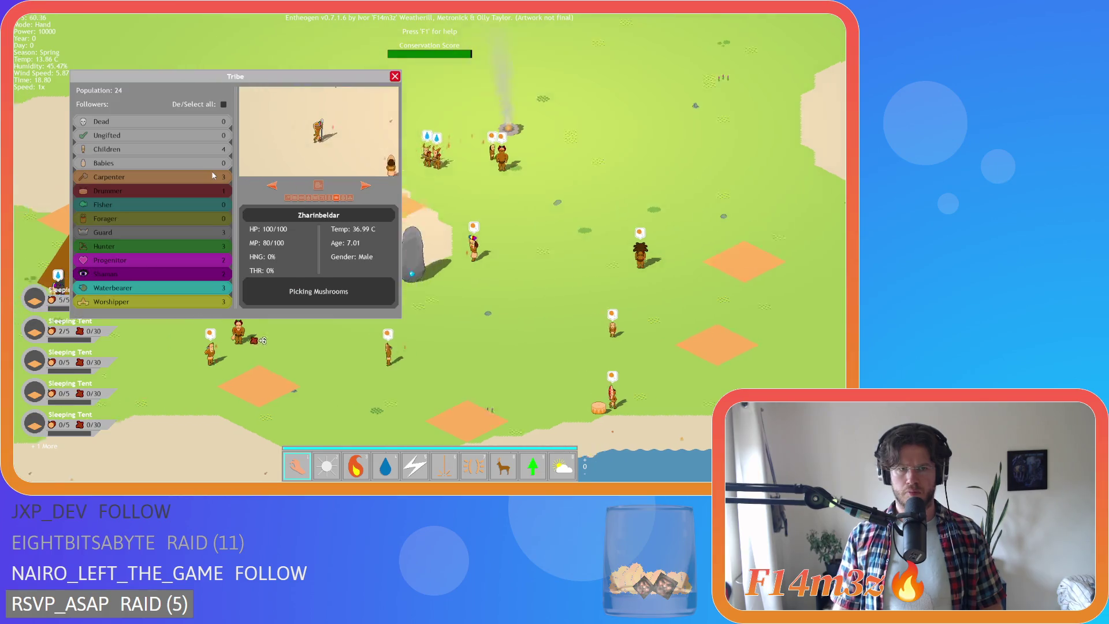